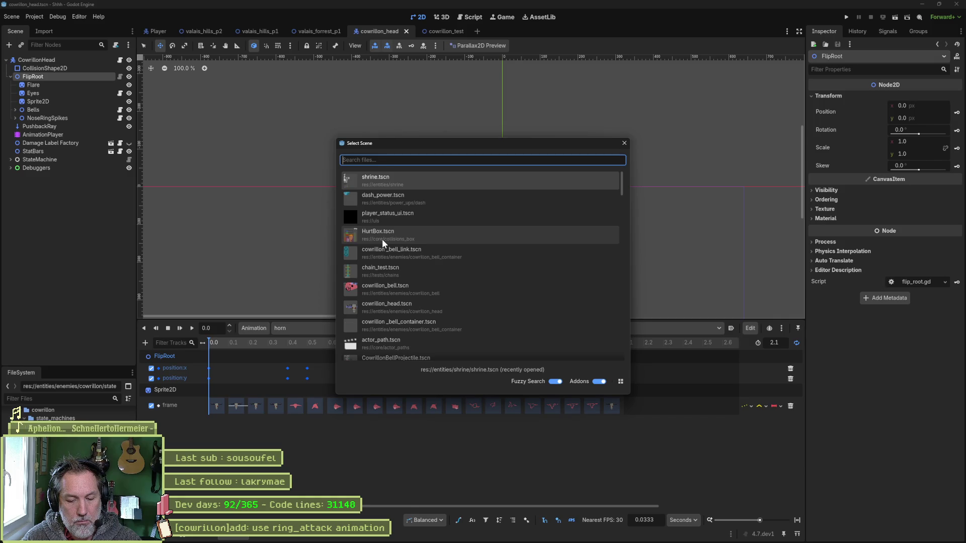
Step: Instance HitBox.tscn under FlipRoot and place it between Sprite2D and Bells
type("hit")
key("Return")
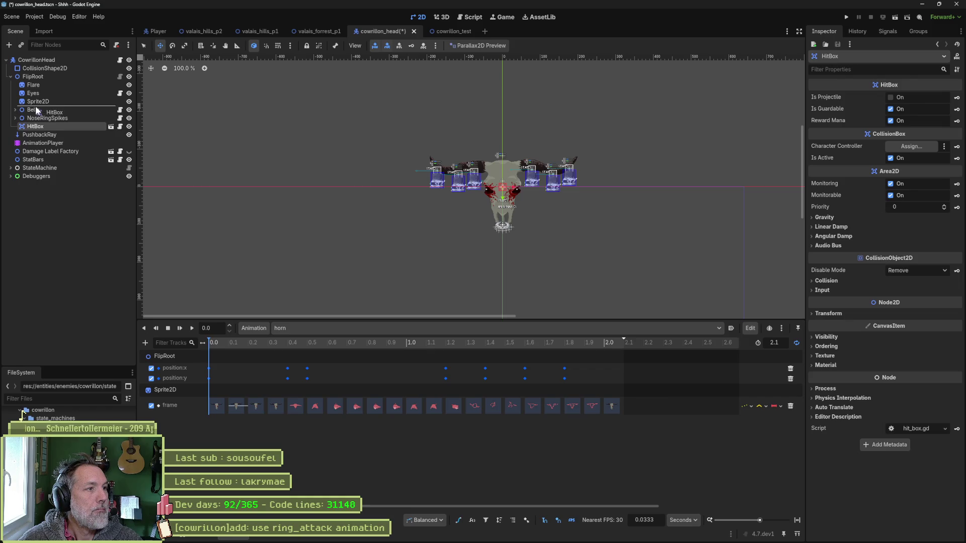
left_click_drag(35, 107, 36, 108)
Step: Save the cowrillon_head scene and move the HitBox up to the skull's forehead
scroll(507, 221, "up", 5)
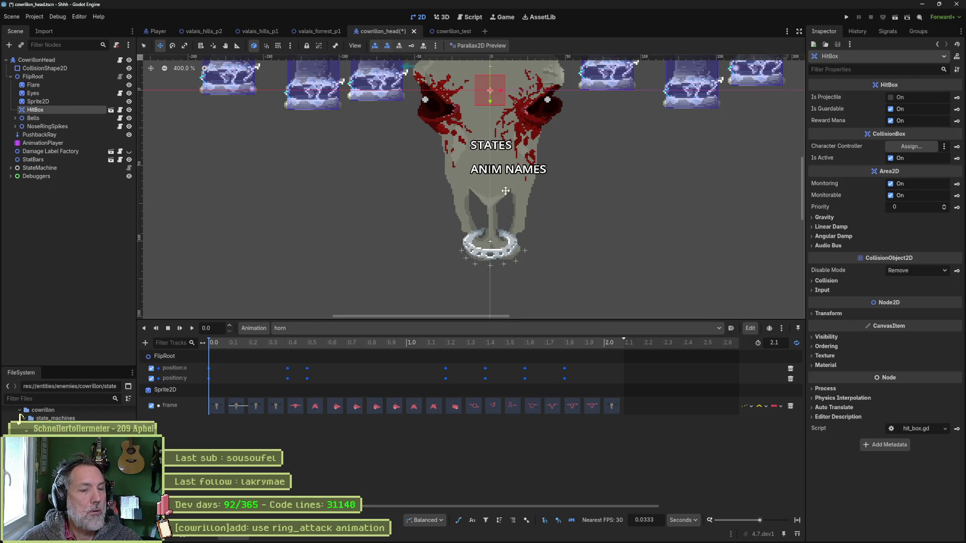
scroll(500, 208, "down", 2)
left_click_drag(489, 193, 487, 197)
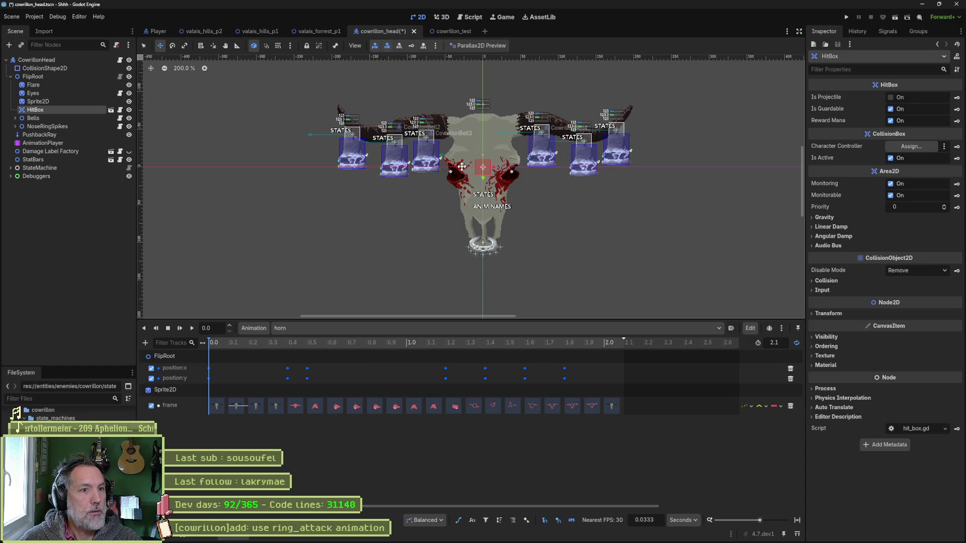
key("ctrl+s")
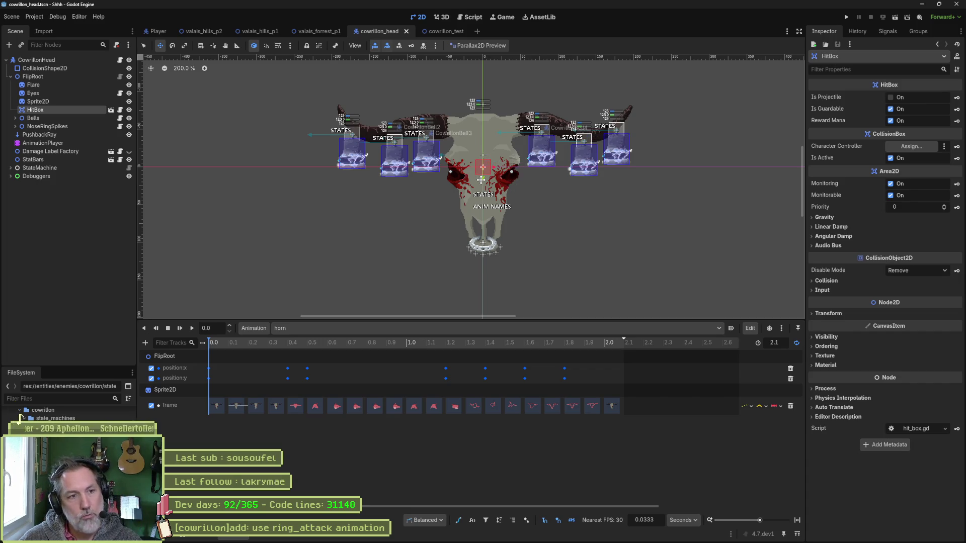
mouse_move(482, 179)
left_mouse_down()
mouse_move(482, 141)
mouse_move(599, 137)
left_mouse_up()
Step: Stretch the HitBox wide across both horns and save the scene
key("s")
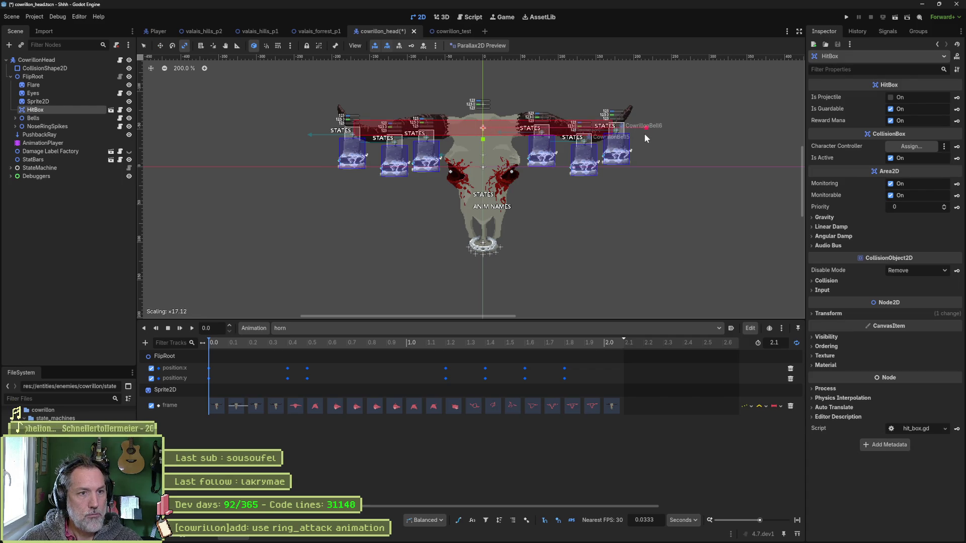
left_click_drag(646, 138, 646, 139)
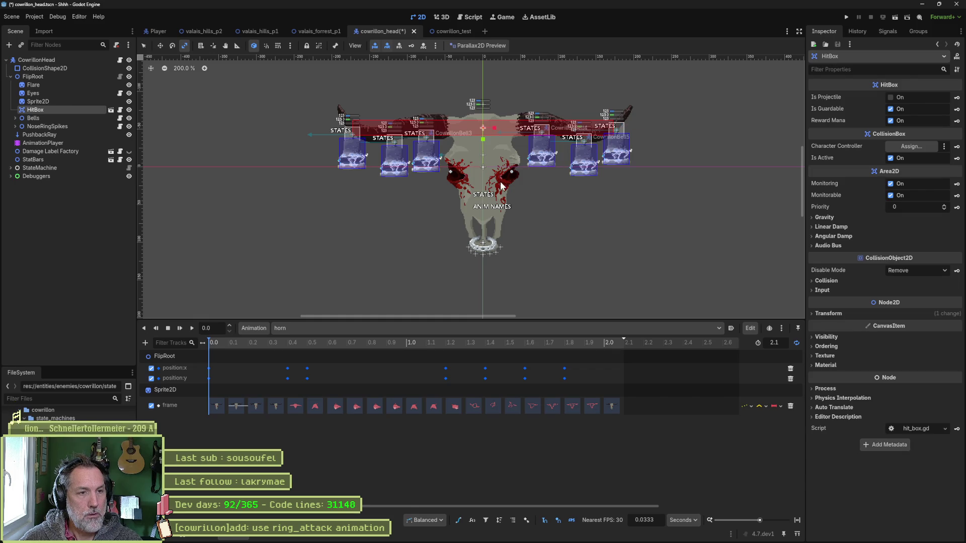
key("ctrl+s")
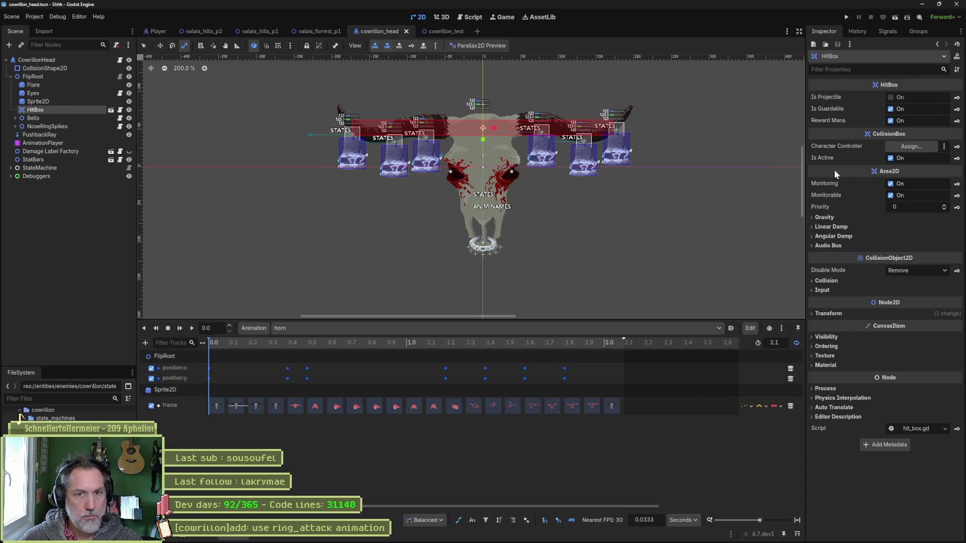
Step: Create HitBox Position and Scale tracks keyed at 0.0 in the horn animation
left_click(842, 317)
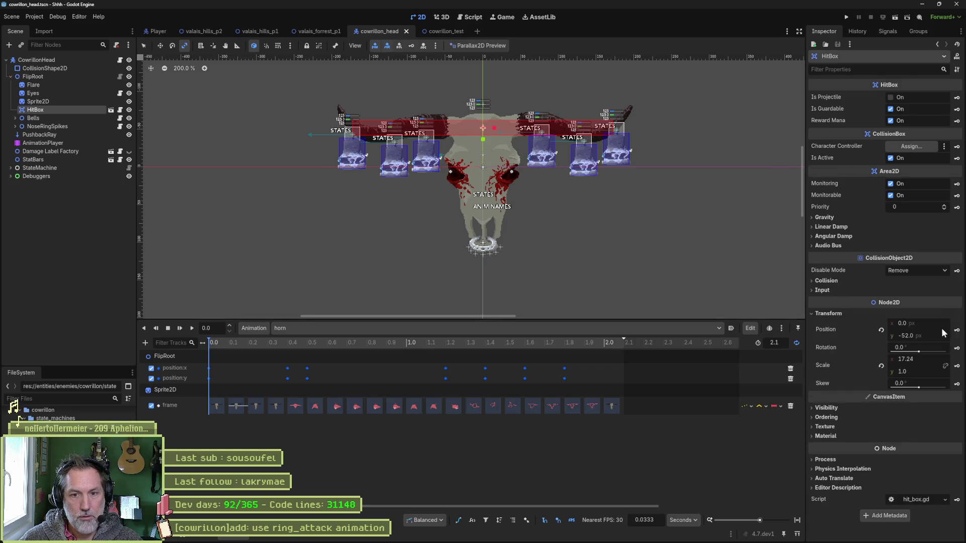
left_click(957, 333)
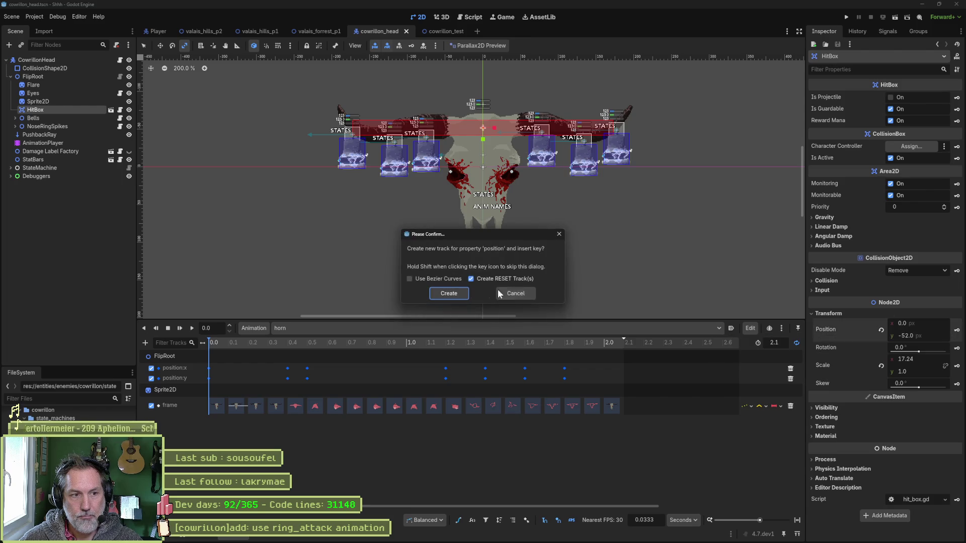
left_click(451, 292)
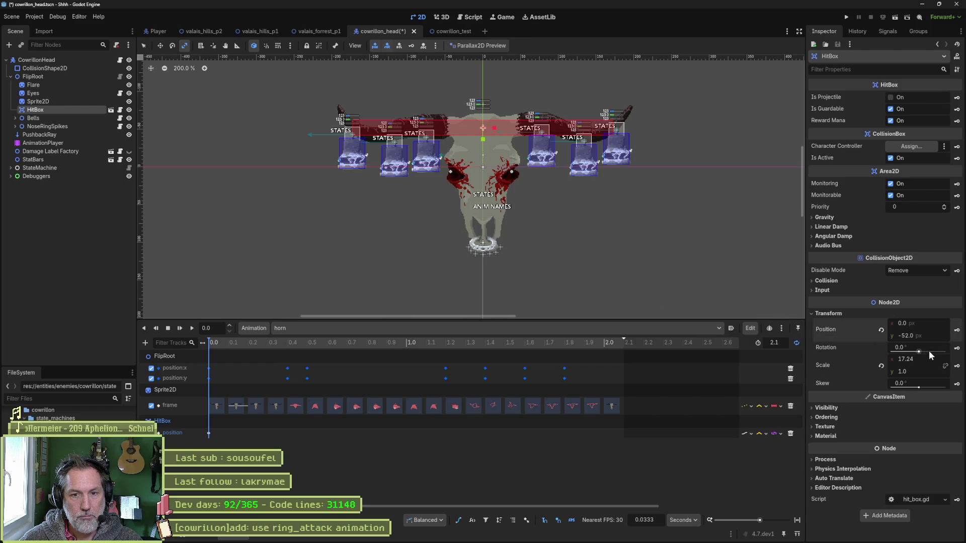
left_click(945, 367)
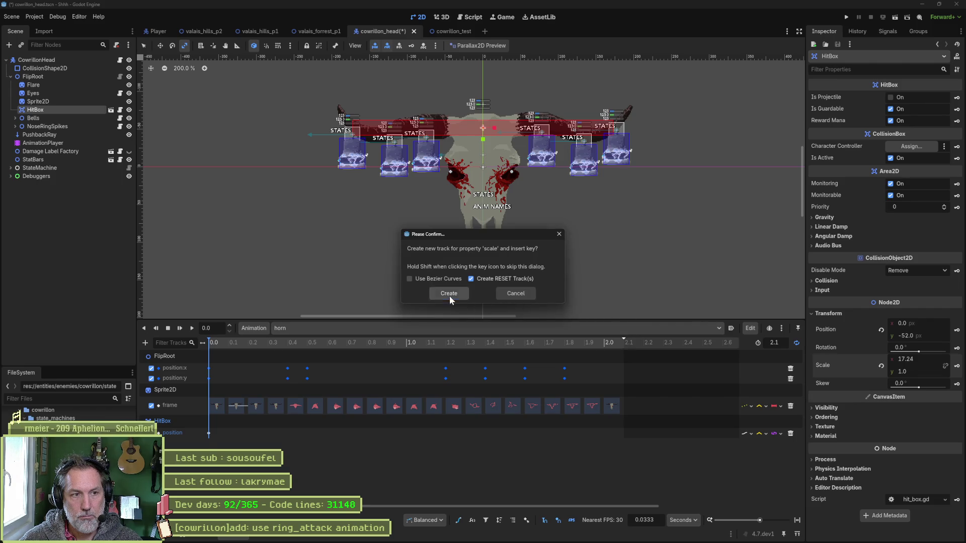
left_click(448, 295)
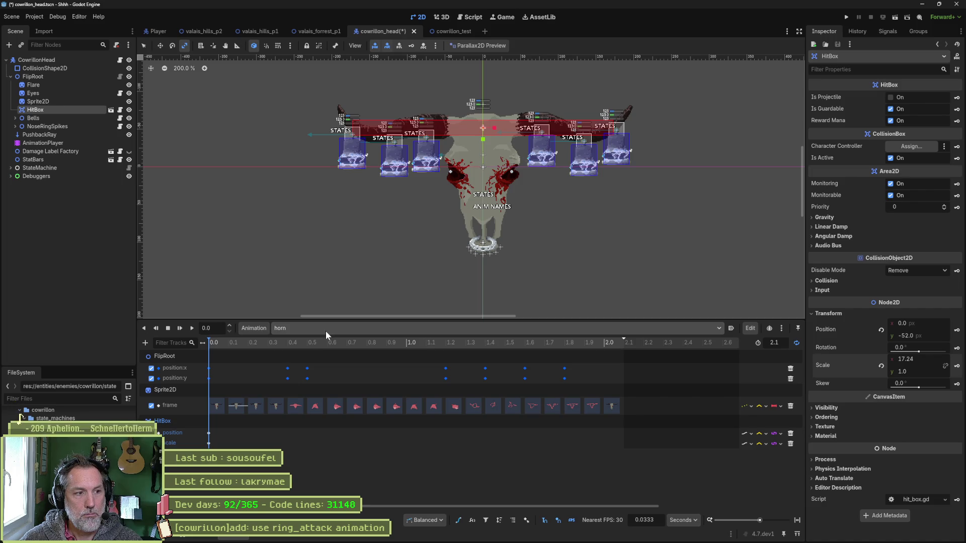
left_click_drag(237, 344, 295, 348)
Step: Lower the HitBox toward the eyes and key its position at 0.4333
key("w")
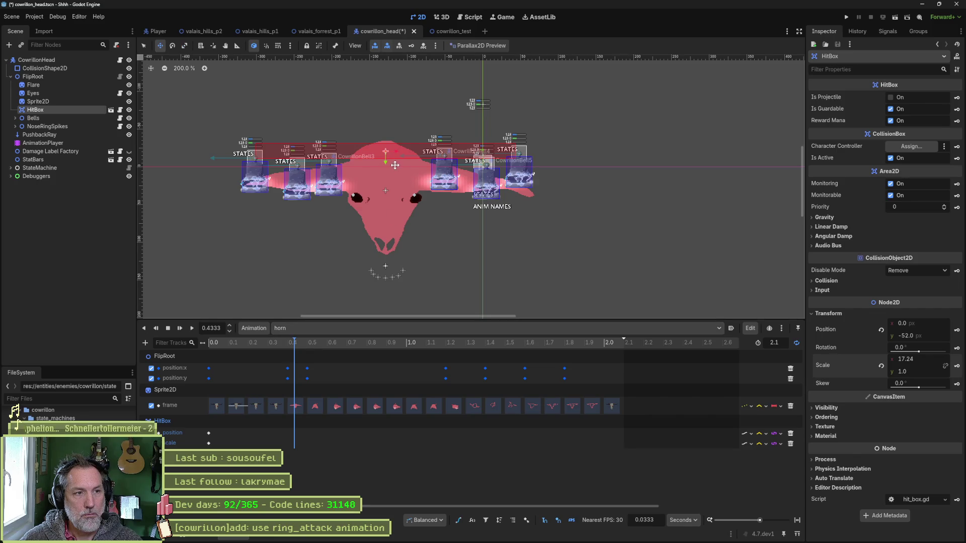
left_click_drag(385, 154, 384, 190)
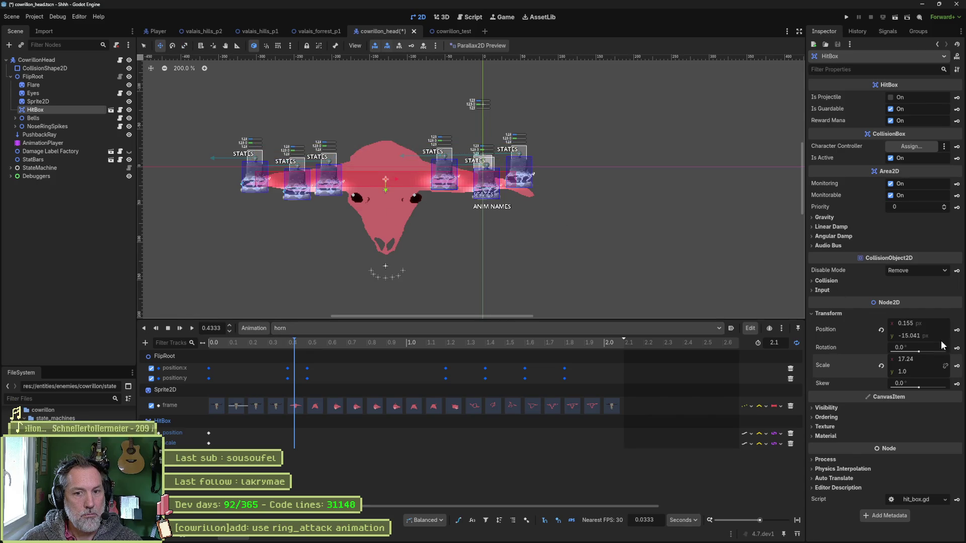
left_click(956, 329)
Step: Move the HitBox down-left toward the snout and key its scale at 0.5333
mouse_move(304, 348)
left_mouse_down()
mouse_move(225, 345)
mouse_move(315, 357)
left_mouse_up()
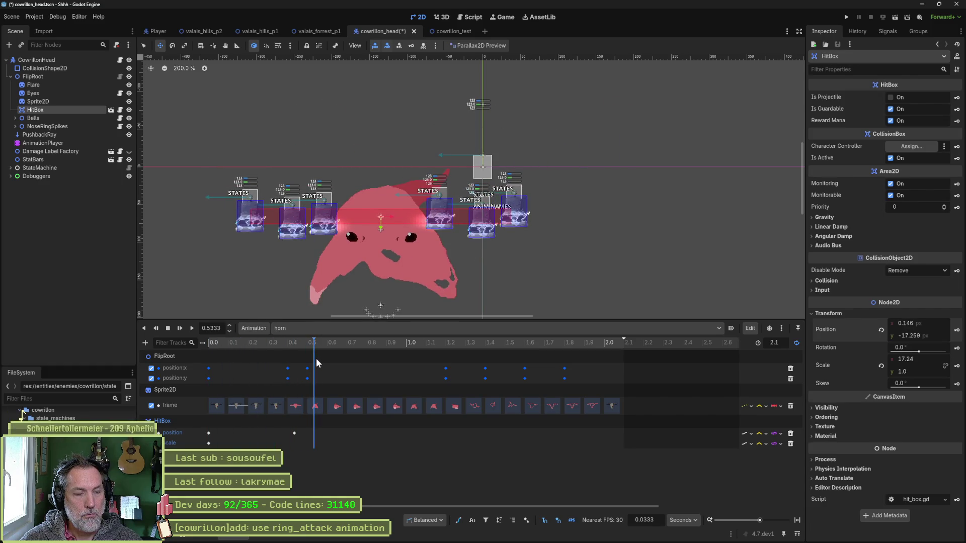
mouse_move(397, 221)
left_mouse_down()
mouse_move(353, 267)
mouse_move(334, 311)
left_mouse_up()
key("s")
key("w")
scroll(382, 281, "down", 3)
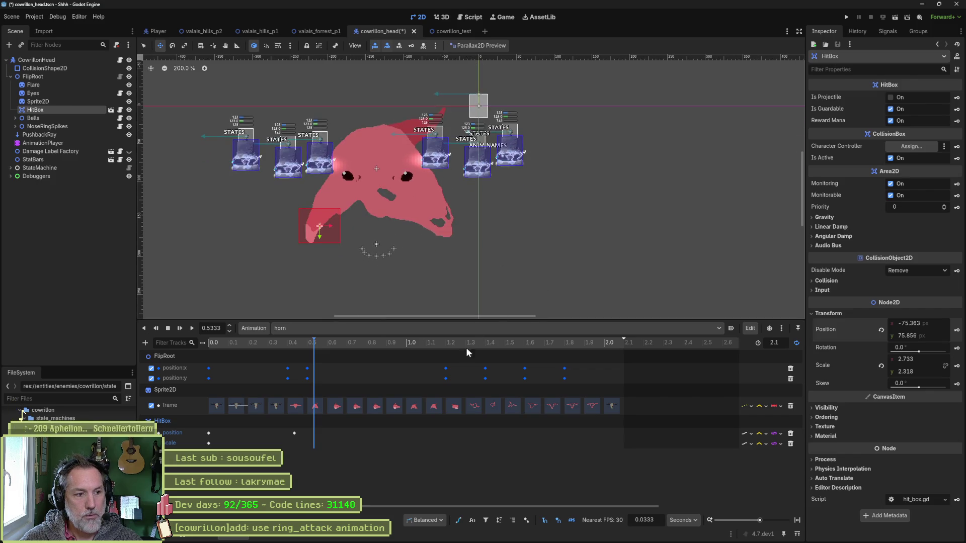
left_click(957, 365)
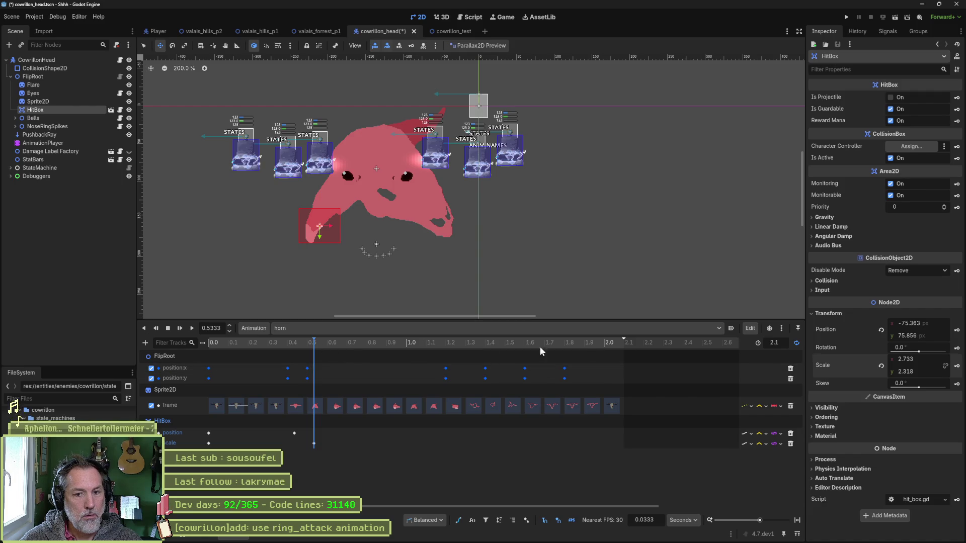
Step: Review the earlier poses and move the scale key from 0.53 to 0.43
mouse_move(312, 342)
left_mouse_down()
mouse_move(211, 344)
mouse_move(315, 352)
left_mouse_up()
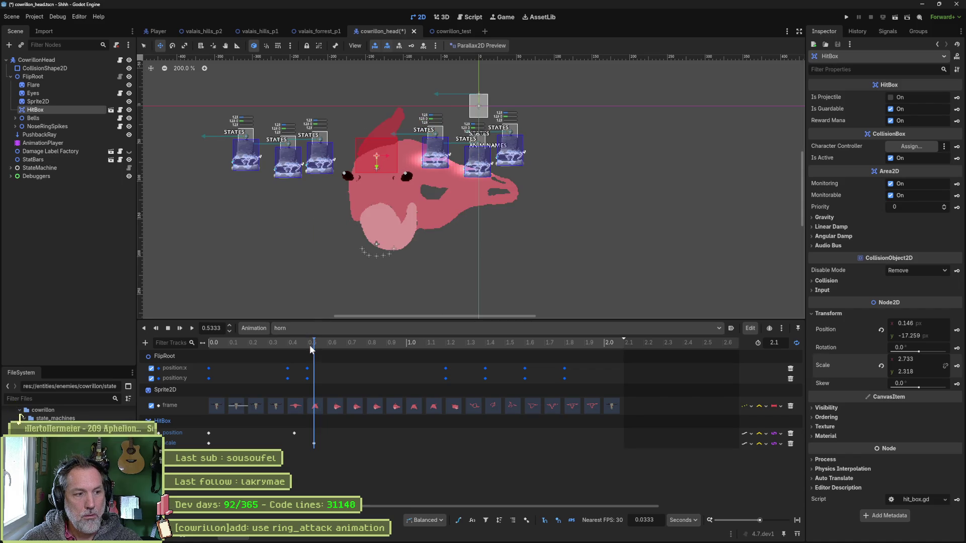
left_click_drag(309, 345, 296, 346)
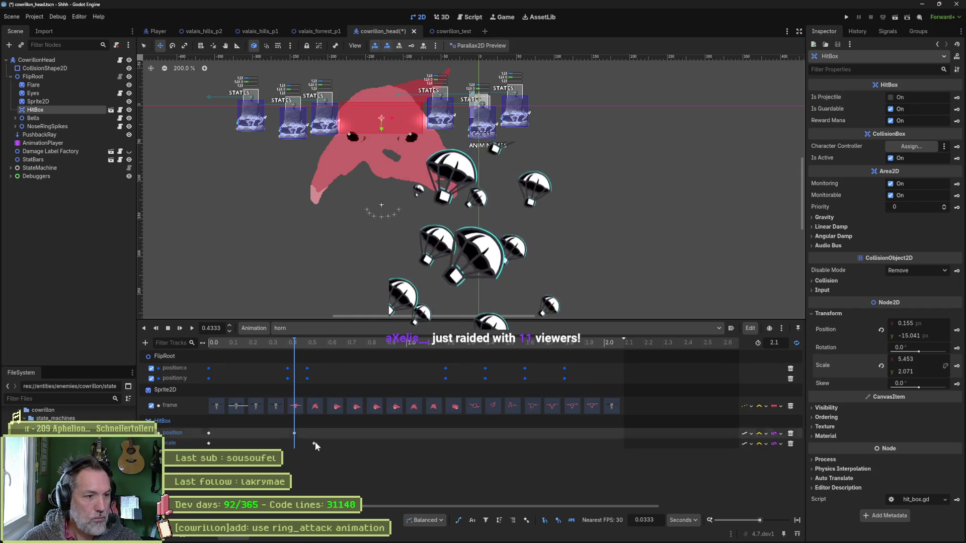
mouse_move(289, 343)
left_mouse_down()
mouse_move(222, 342)
mouse_move(304, 345)
mouse_move(295, 346)
left_mouse_up()
left_click_drag(313, 443, 296, 444)
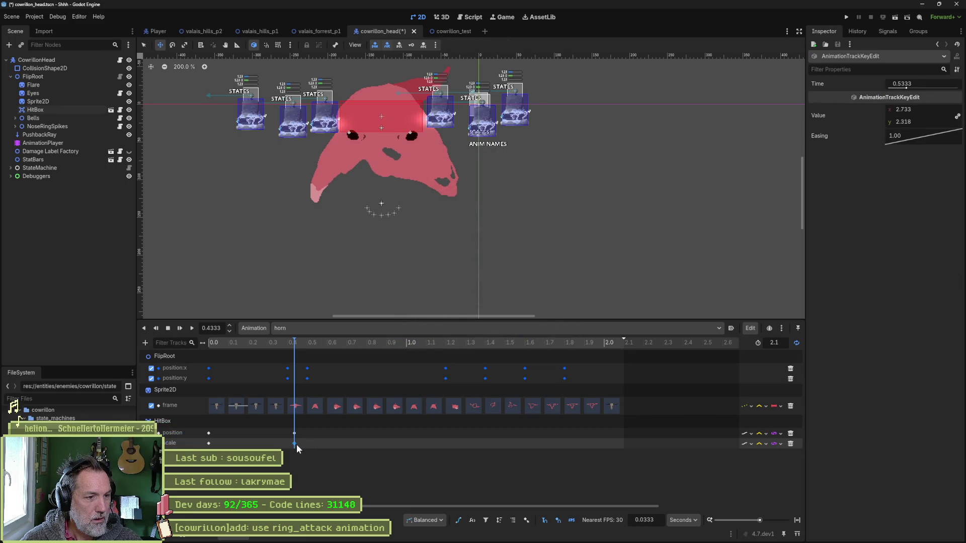
Step: Set the HitBox position and scale tracks' update mode to Discrete
mouse_move(294, 344)
left_mouse_down()
mouse_move(241, 344)
mouse_move(289, 345)
left_mouse_up()
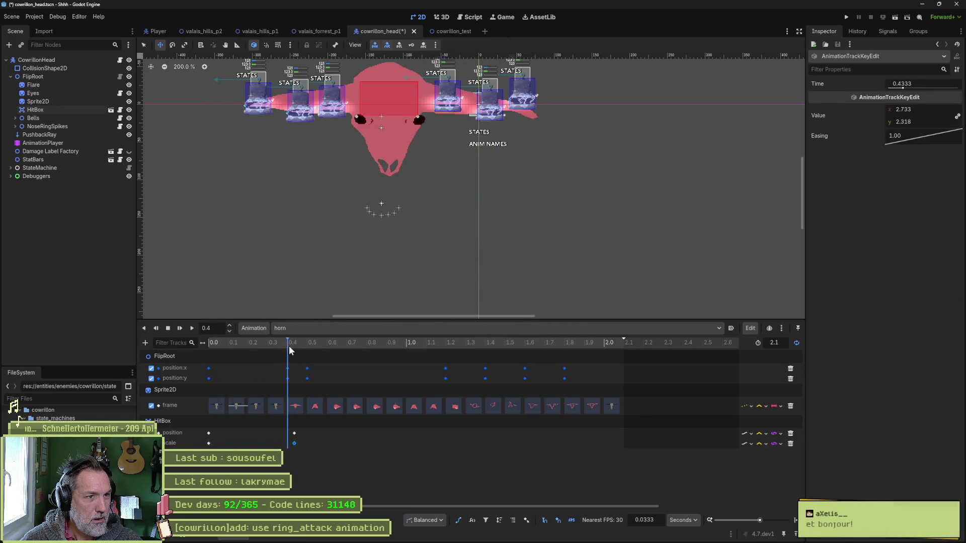
left_click(749, 433)
left_click(755, 456)
left_click(746, 444)
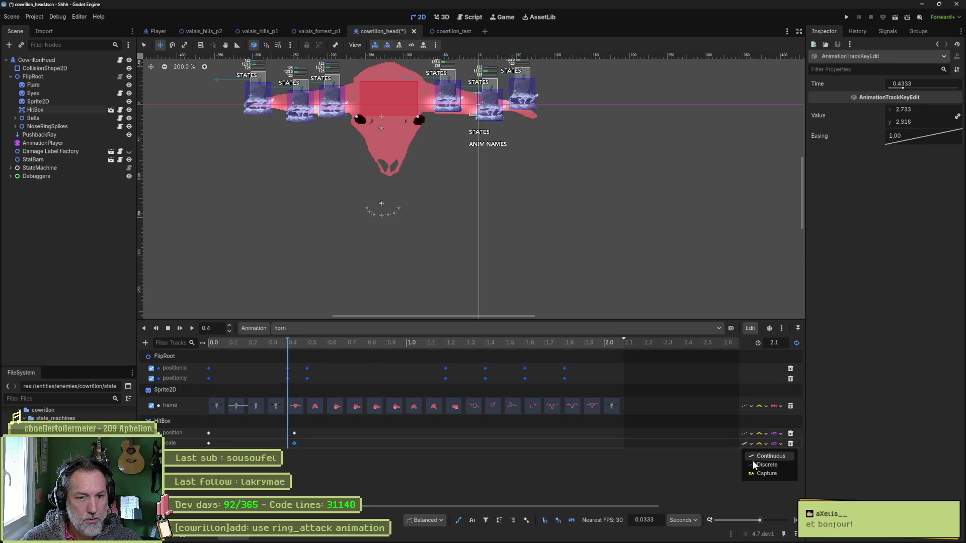
left_click(755, 465)
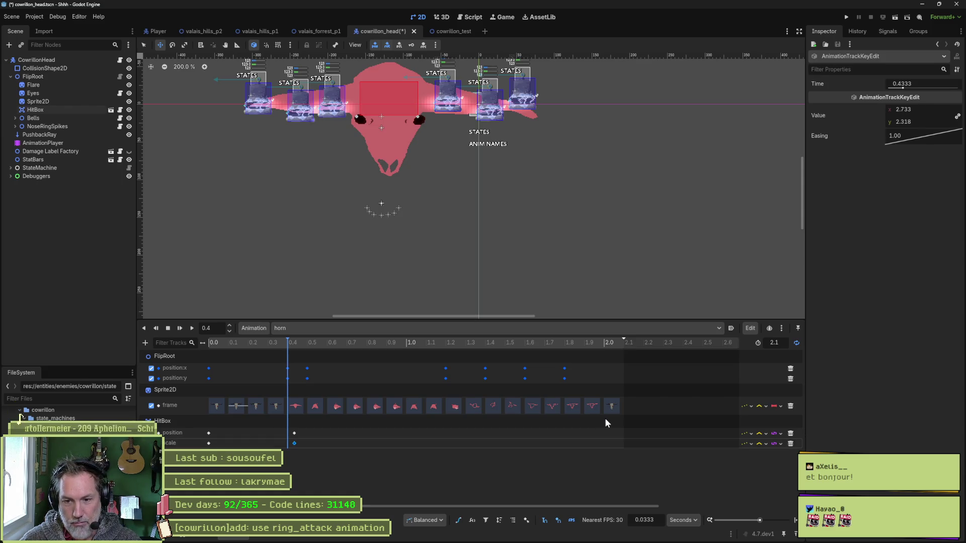
Step: Shift the HitBox position and scale keys to 0.4 s
mouse_move(262, 344)
left_mouse_down()
mouse_move(183, 339)
mouse_move(307, 343)
mouse_move(213, 342)
mouse_move(288, 342)
left_mouse_up()
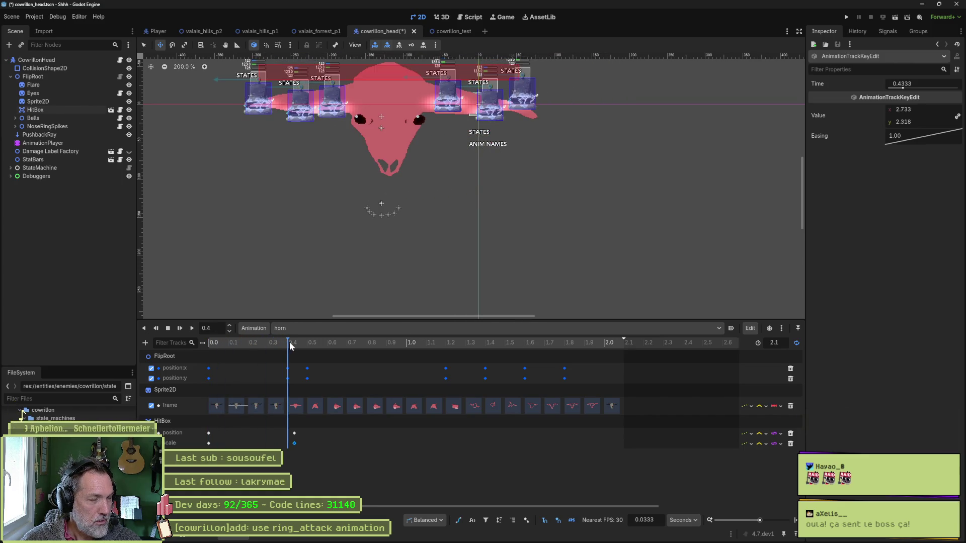
left_click(295, 433, "shift")
left_click_drag(293, 432, 287, 434)
Step: Nudge the HitBox slightly lower and save the cowrillon_head scene
scroll(367, 154, "up", 3)
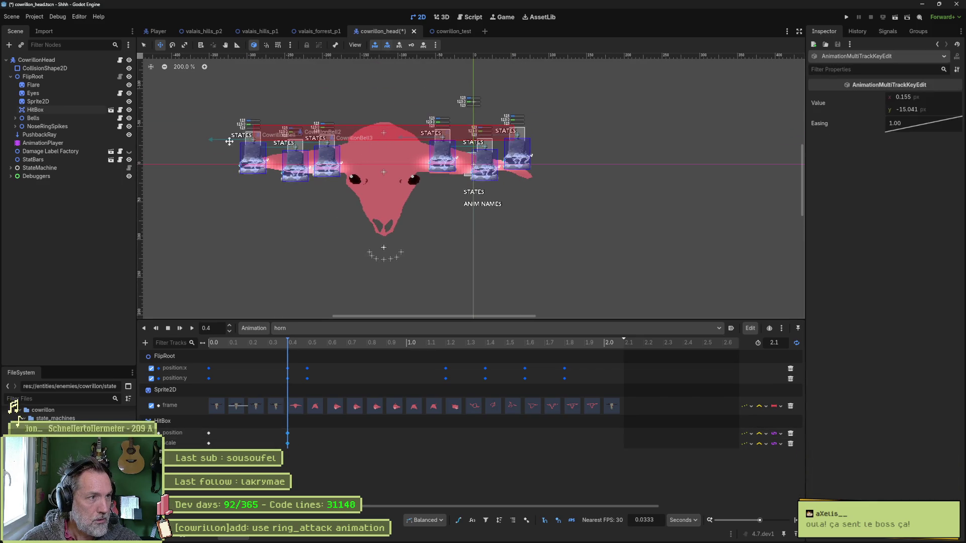
left_click(35, 109)
left_click_drag(377, 150, 378, 176)
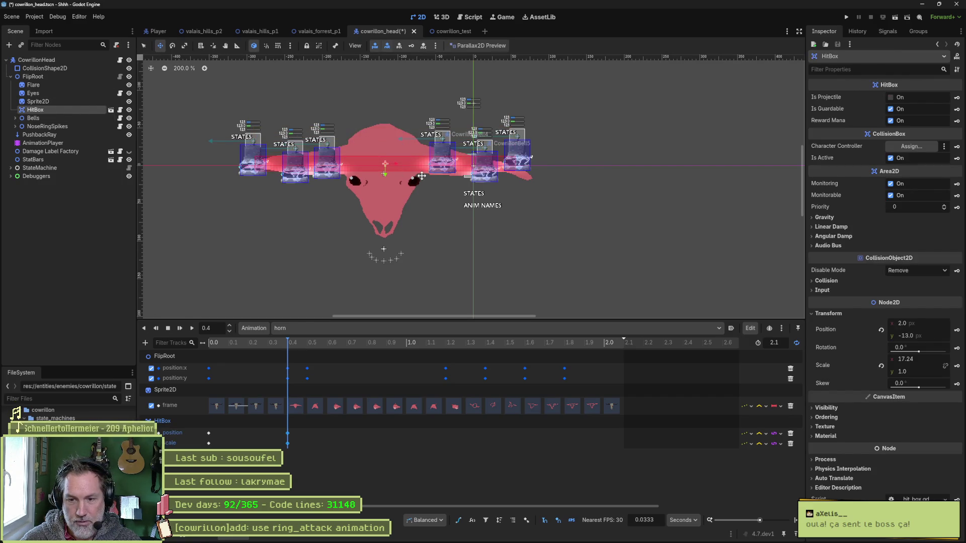
key("ctrl+s")
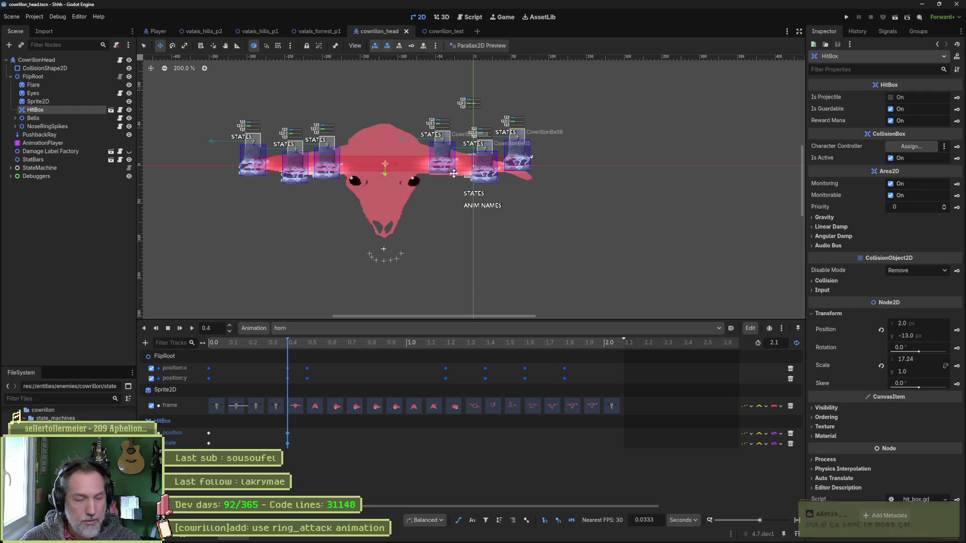
Step: Jump to 0.4667, switch to valais_forrest_p1, and launch it with F6 to test
left_click(300, 344)
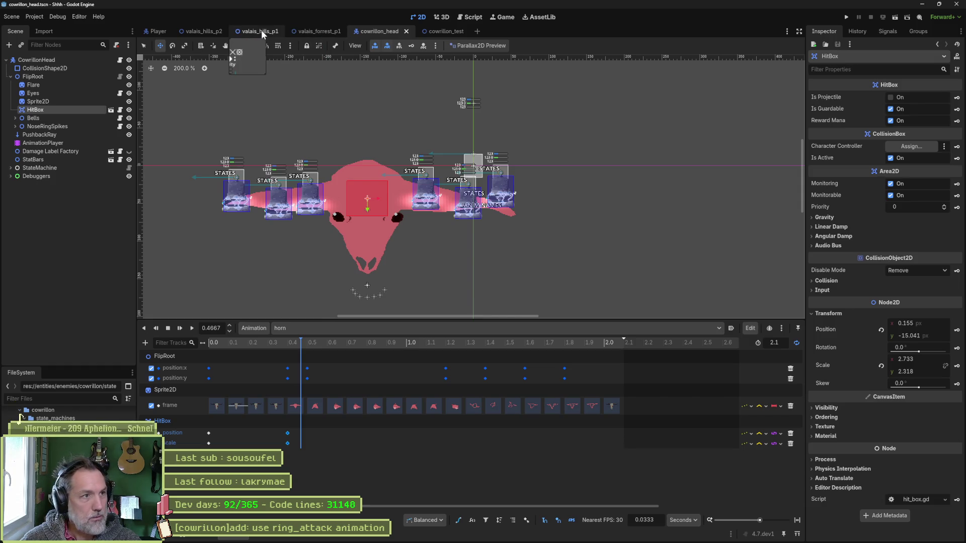
left_click(315, 31)
key("F6")
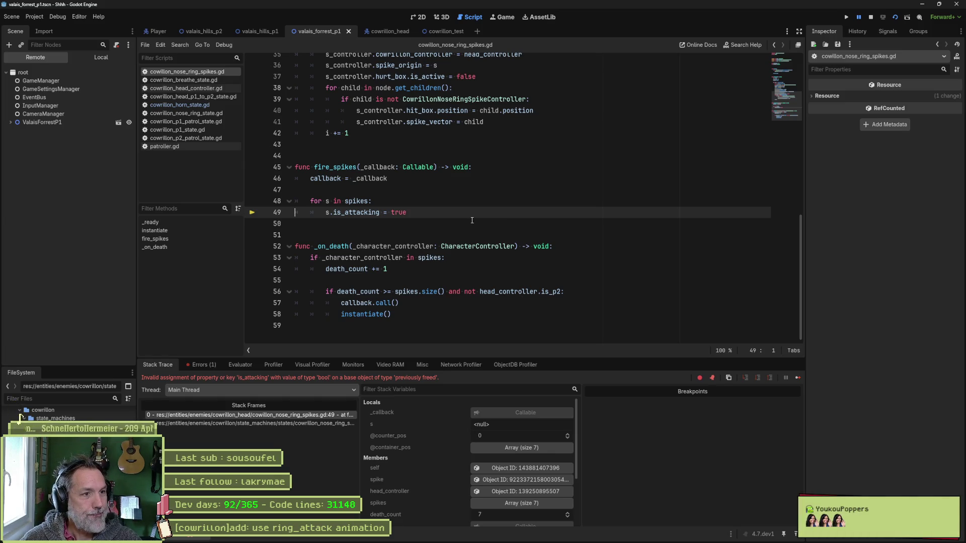
Step: Stop the paused debug session on the spikes script error and rerun with F5
mouse_move(350, 212)
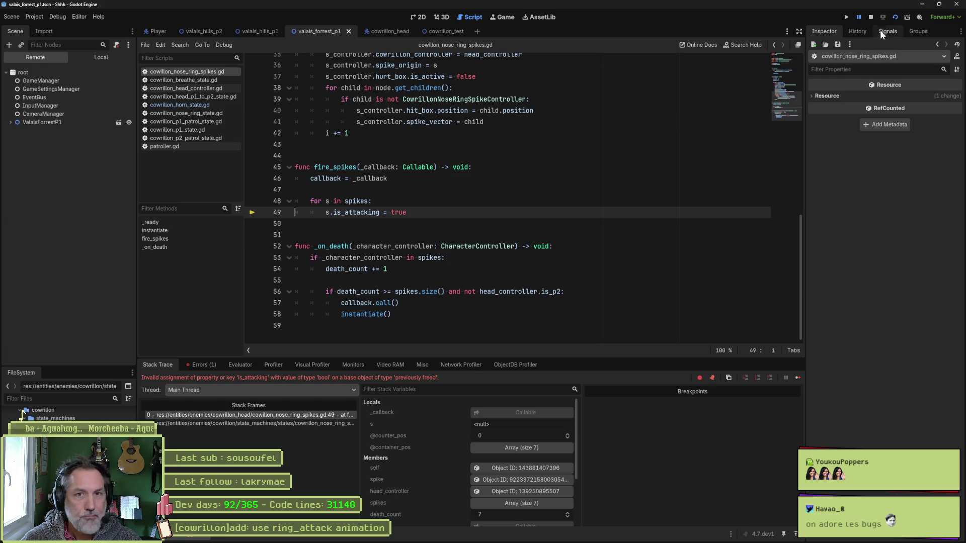
left_click(871, 16)
left_click(602, 199)
key("F5")
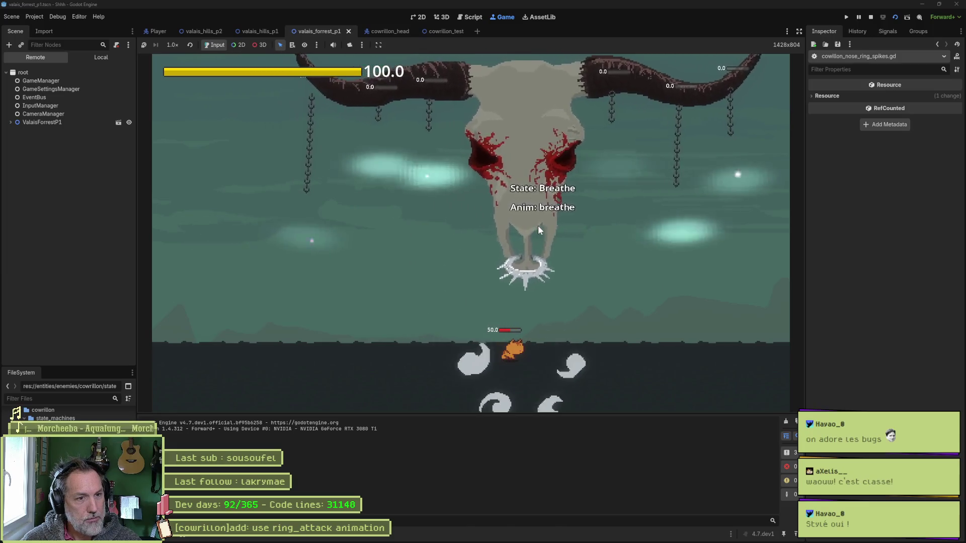
Step: Move the cat left and right to watch the horn attack, then stop the game
key("Left")
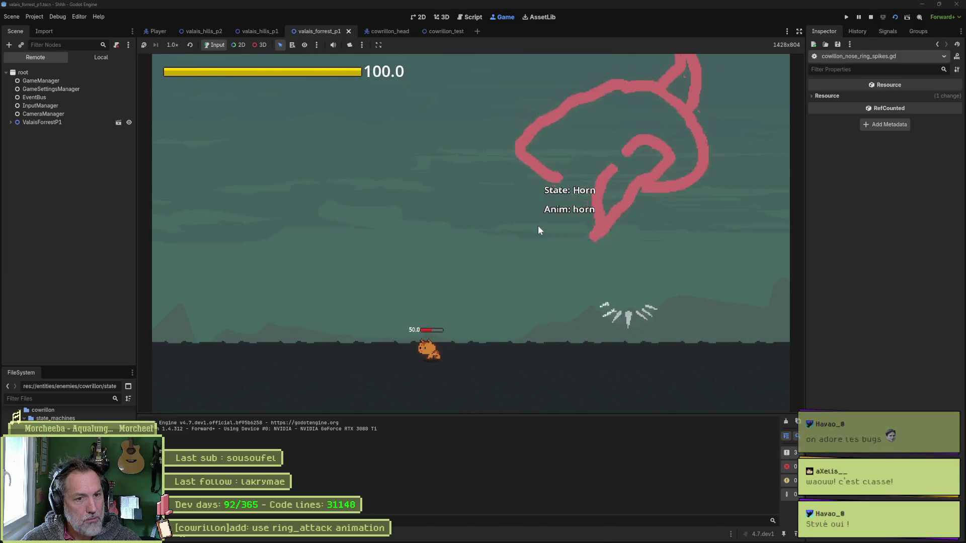
key("Right")
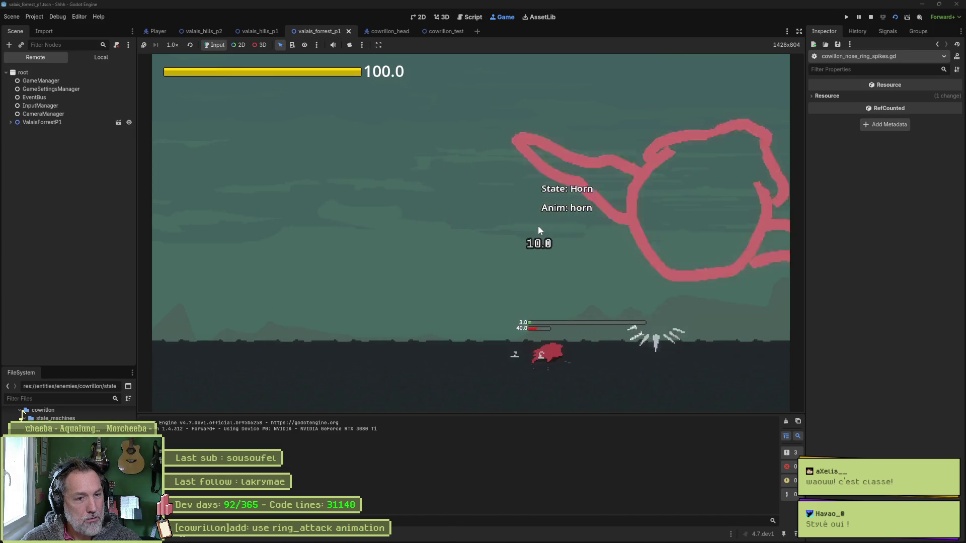
key("F8")
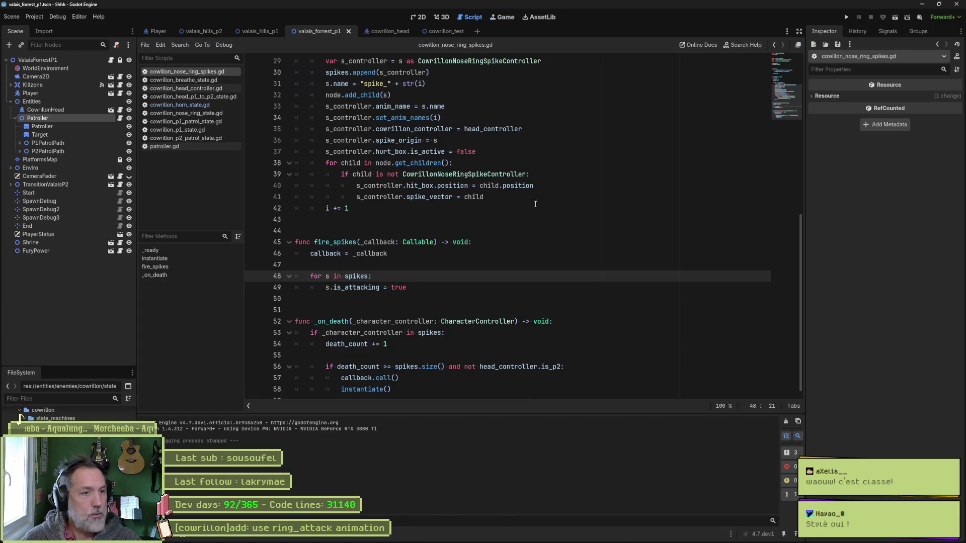
Step: In the cowrillon_head scene, select the horn animation and toggle its loop setting
mouse_move(391, 31)
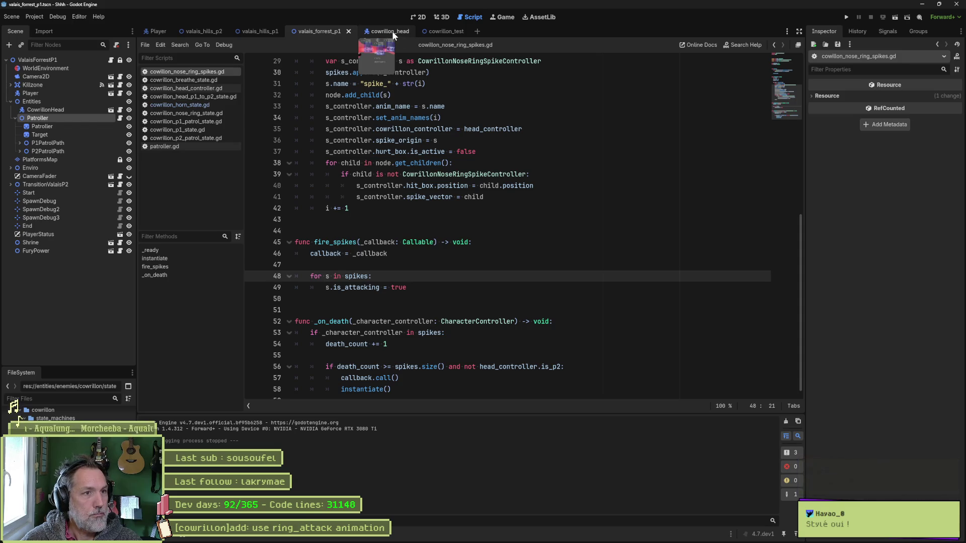
left_click(391, 31)
left_click(95, 143)
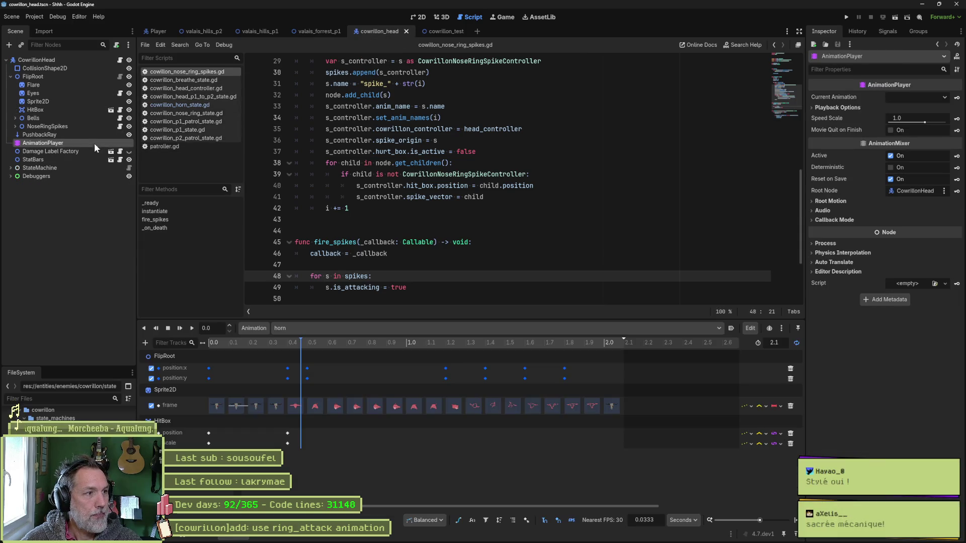
left_click(442, 331)
left_click(731, 358)
left_click(797, 343)
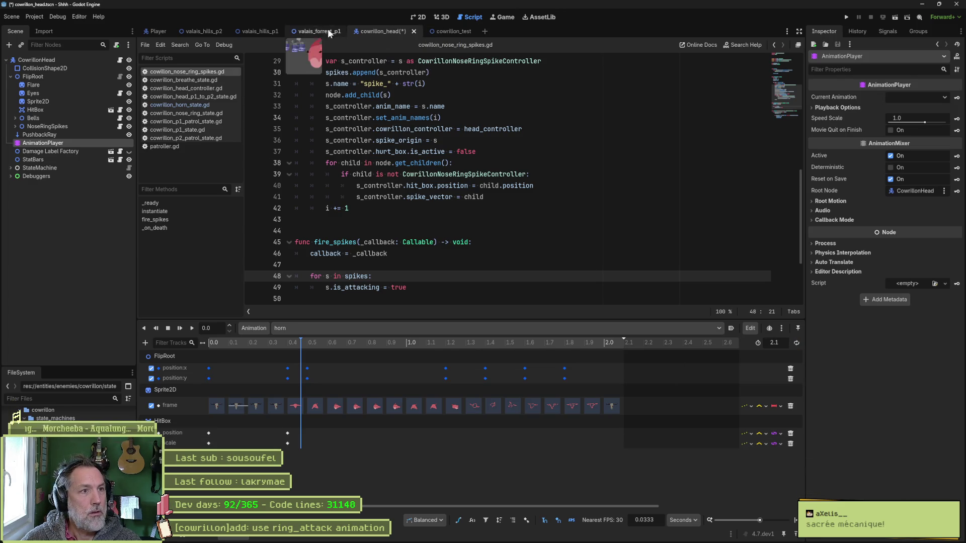
Step: Run the game from the valais_forrest_p1 level, play briefly, then stop it with F8
left_click(333, 29)
key("F5")
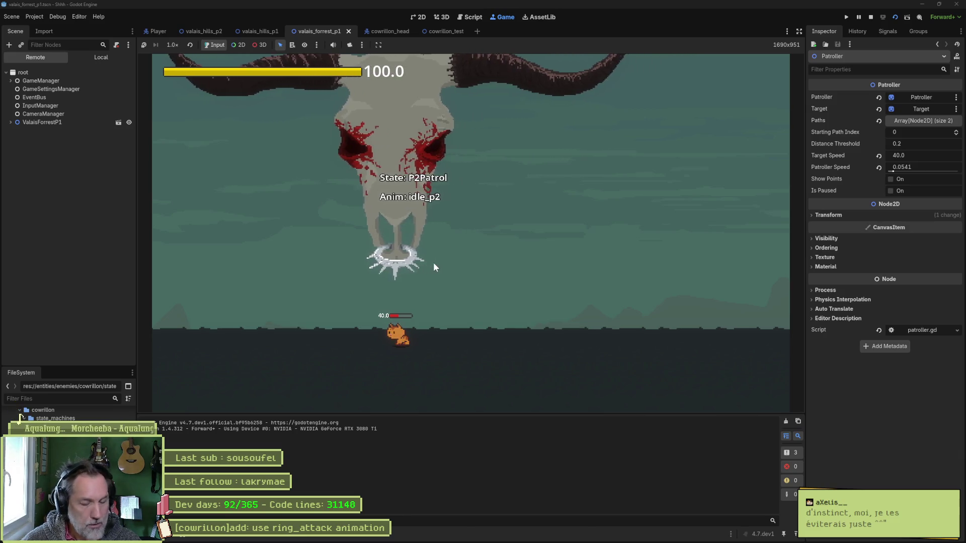
key("F8")
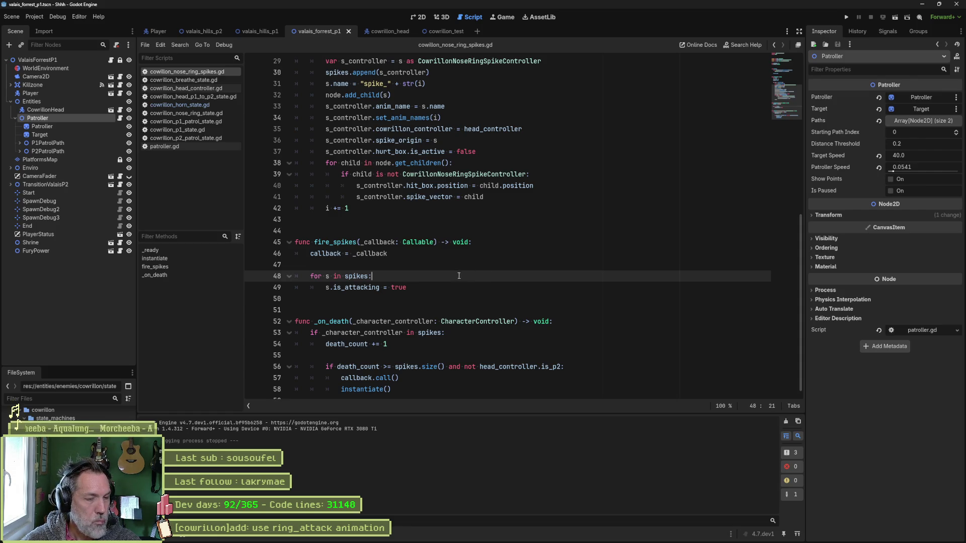
Step: Place the cursor at lines 46–47, then switch via cowrillon_head's 2D view to valais_forrest_p1
left_click(429, 262)
left_click(435, 257)
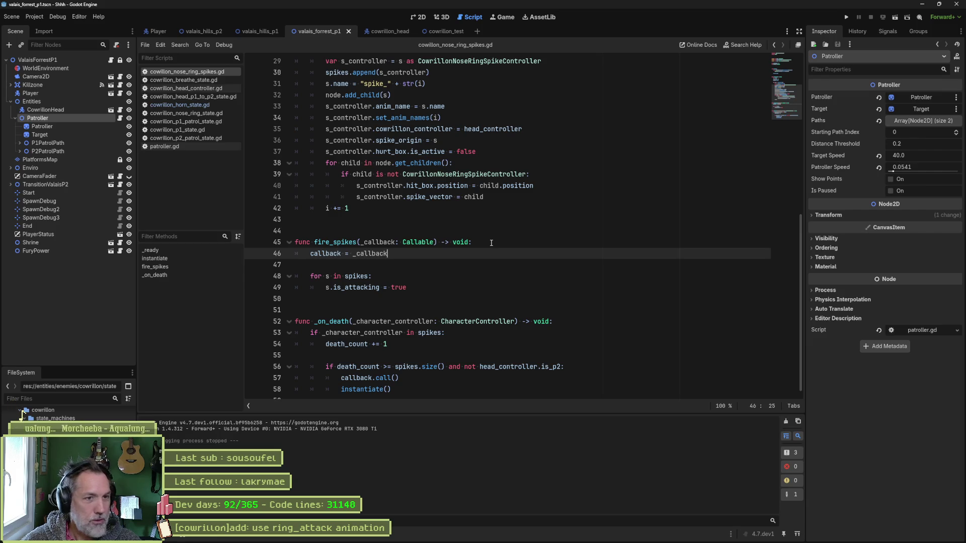
left_click(439, 30)
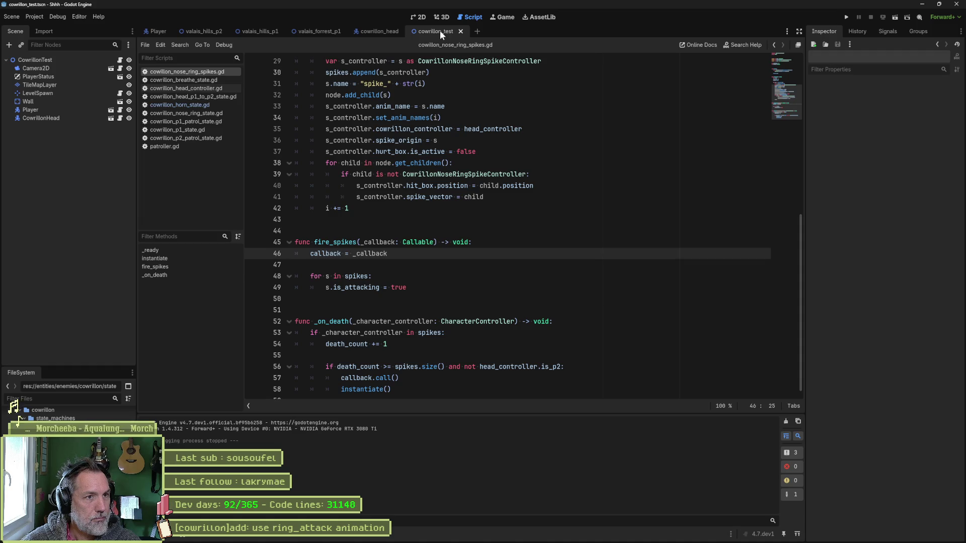
left_click(388, 31)
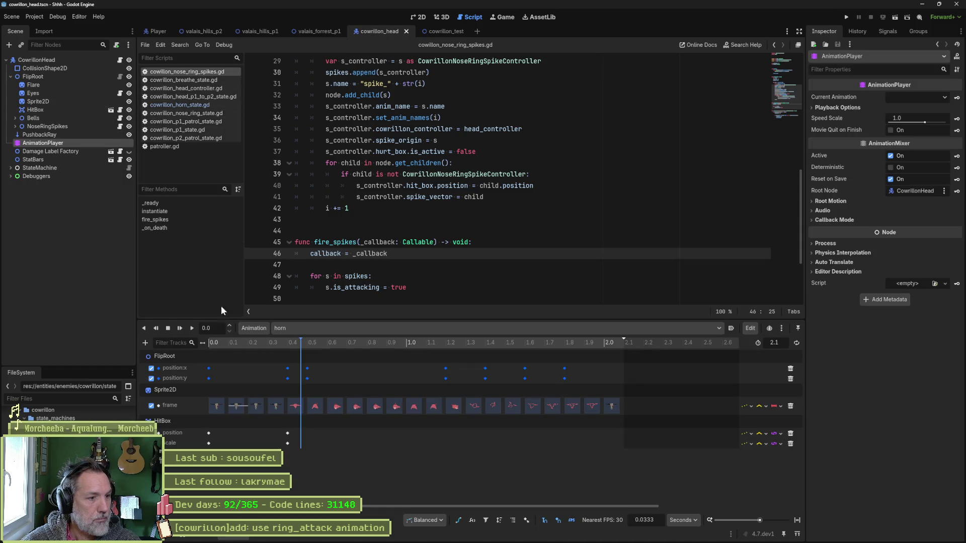
key("ctrl+F1")
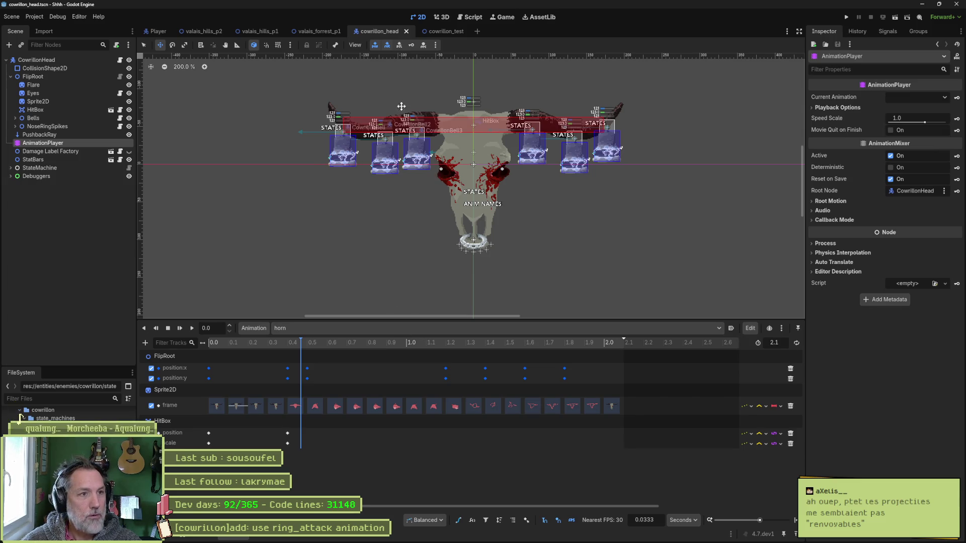
left_click(311, 34)
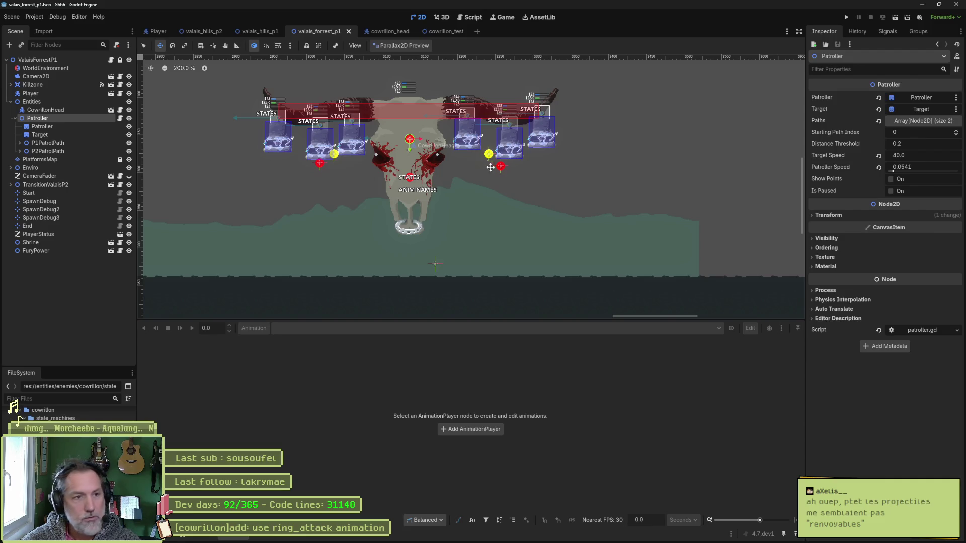
Step: Launch the level with F6 and run the cat left and right around the boss
key("F6")
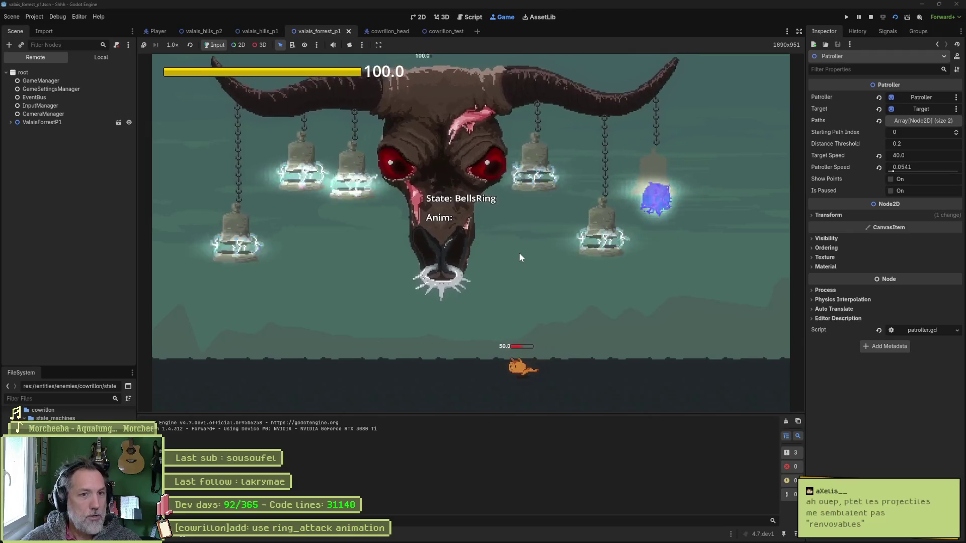
key("Left")
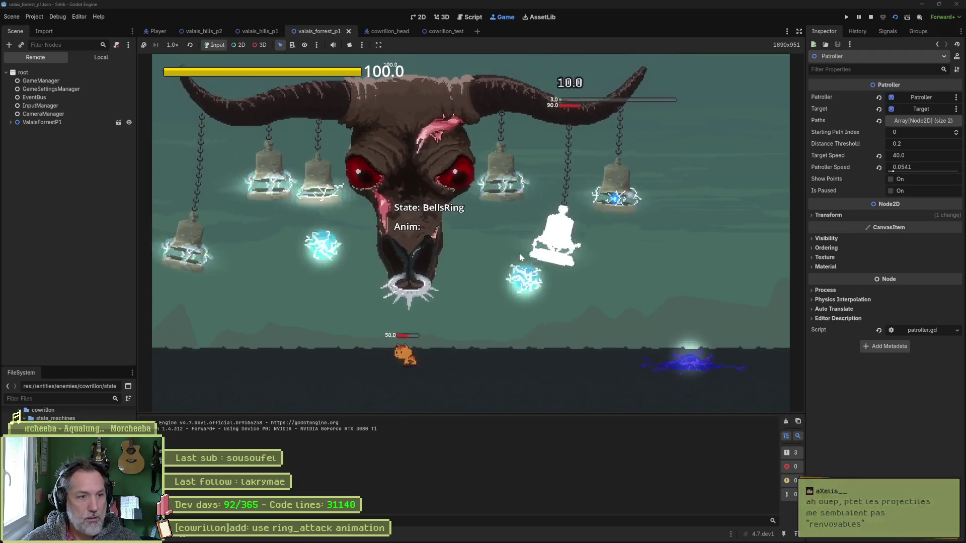
key("Right")
key("Left")
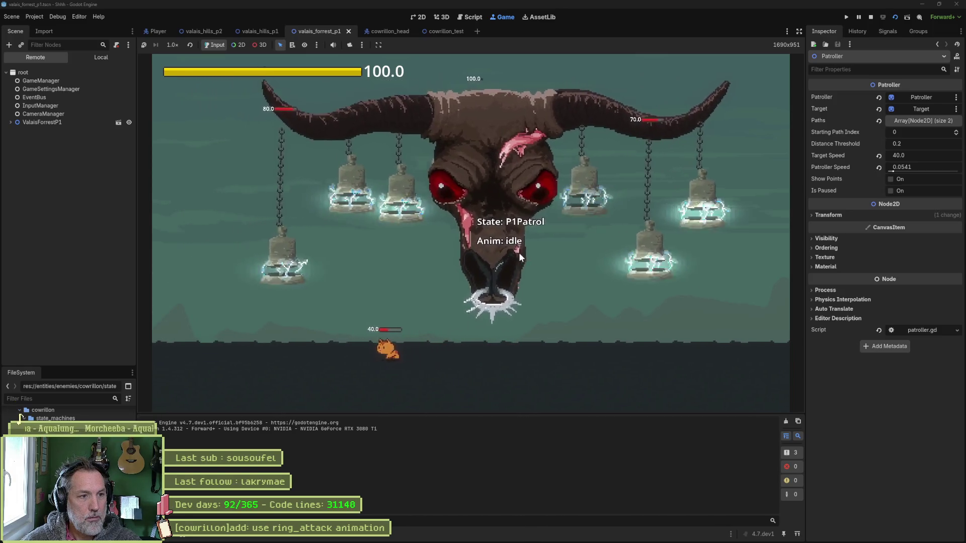
key("Right")
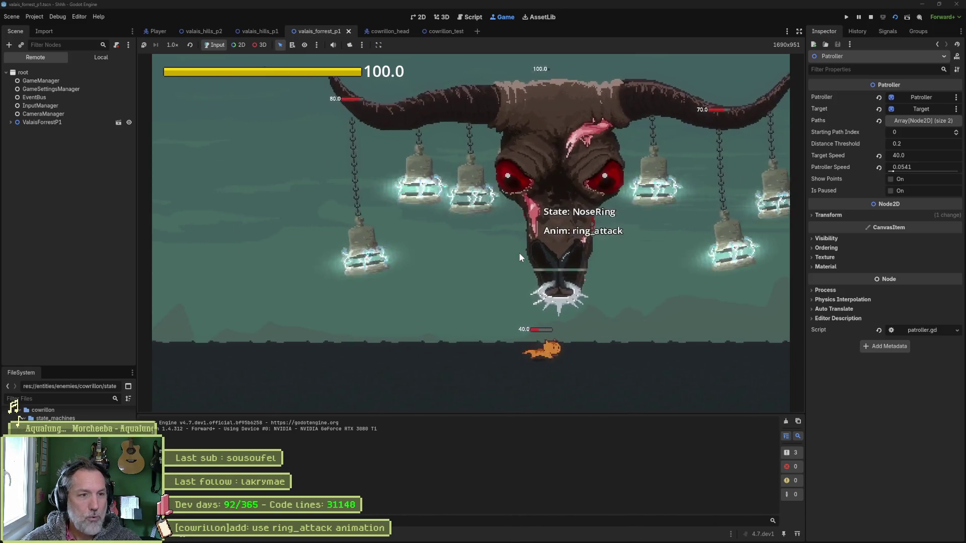
key("Right")
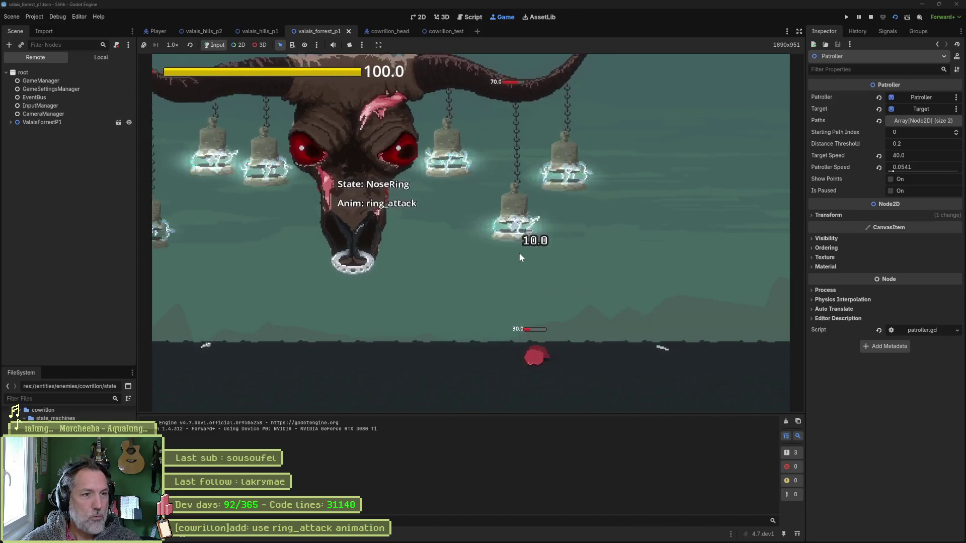
key("Left")
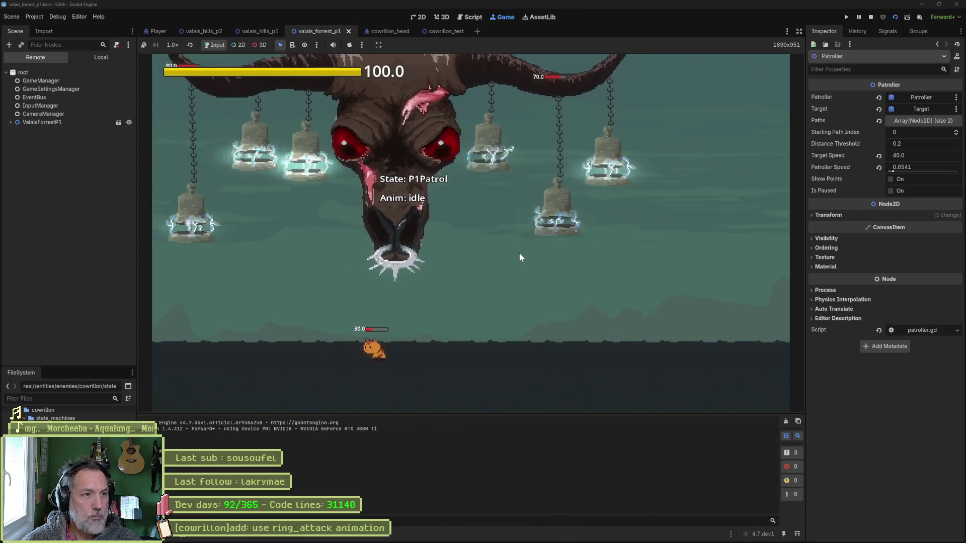
key("Right")
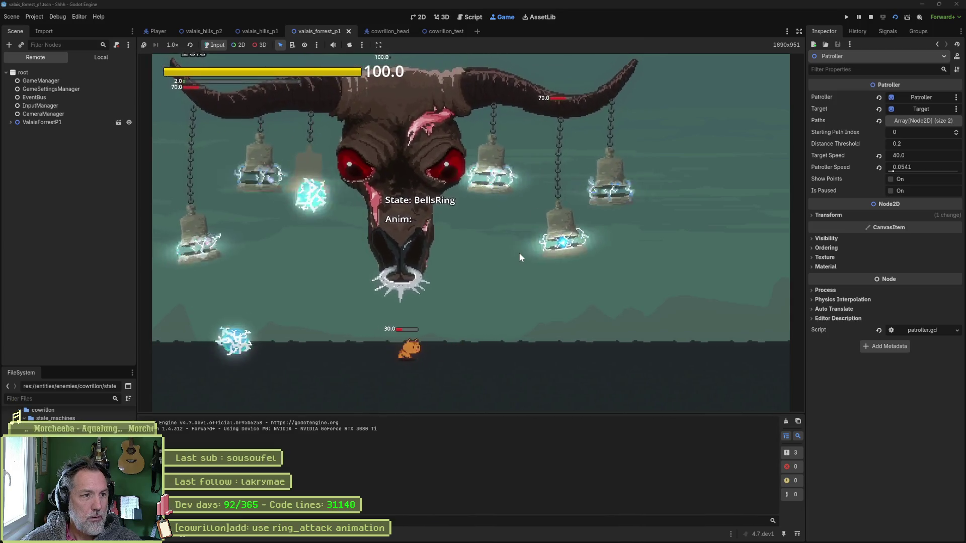
key("Right")
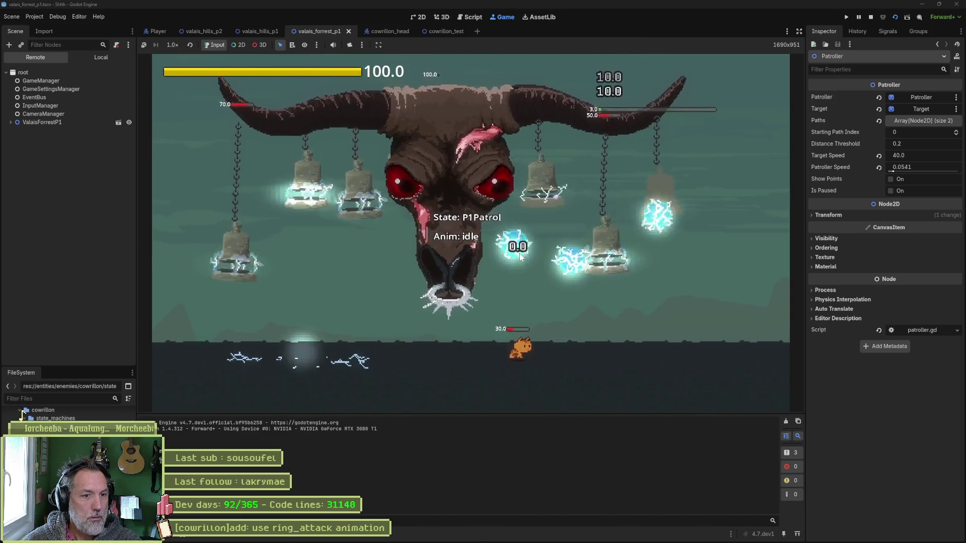
key("Left")
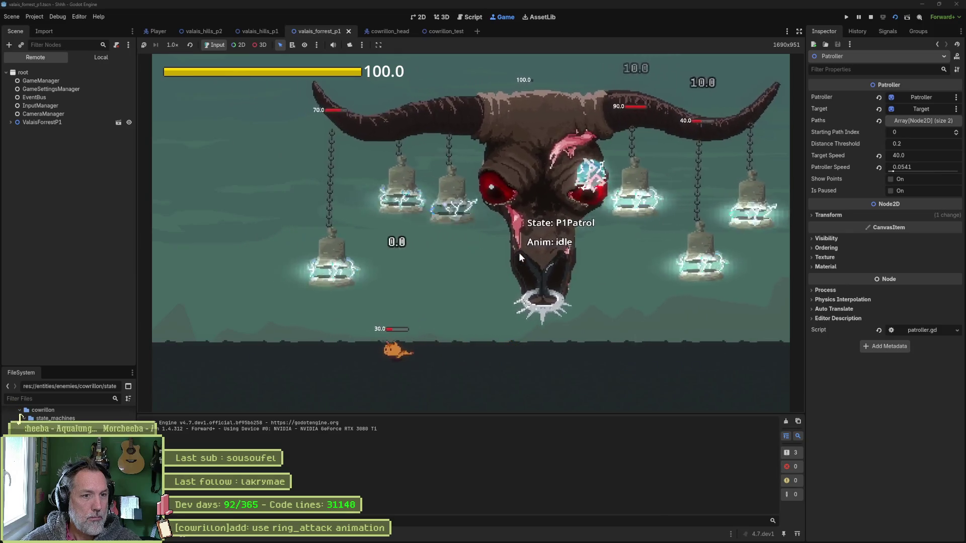
key("Right")
key("Right")
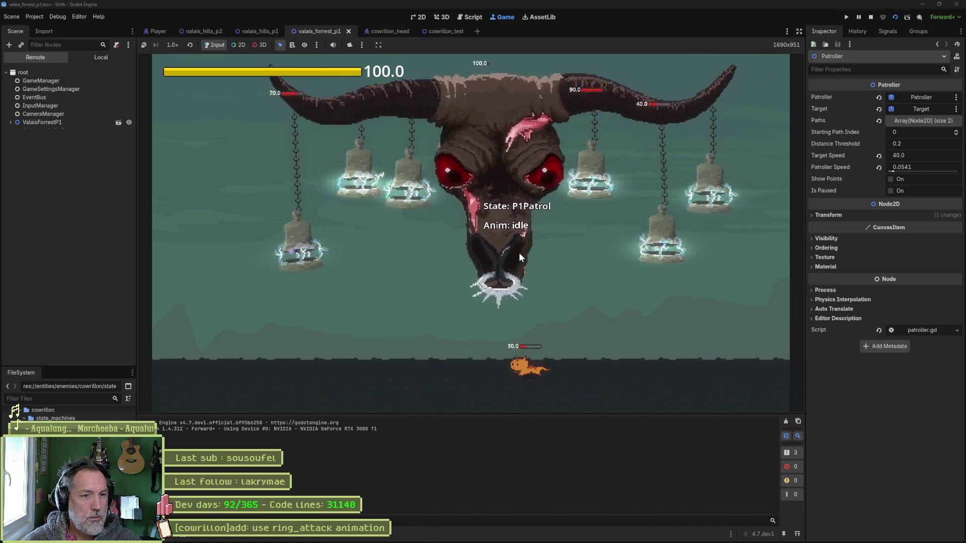
key("Left")
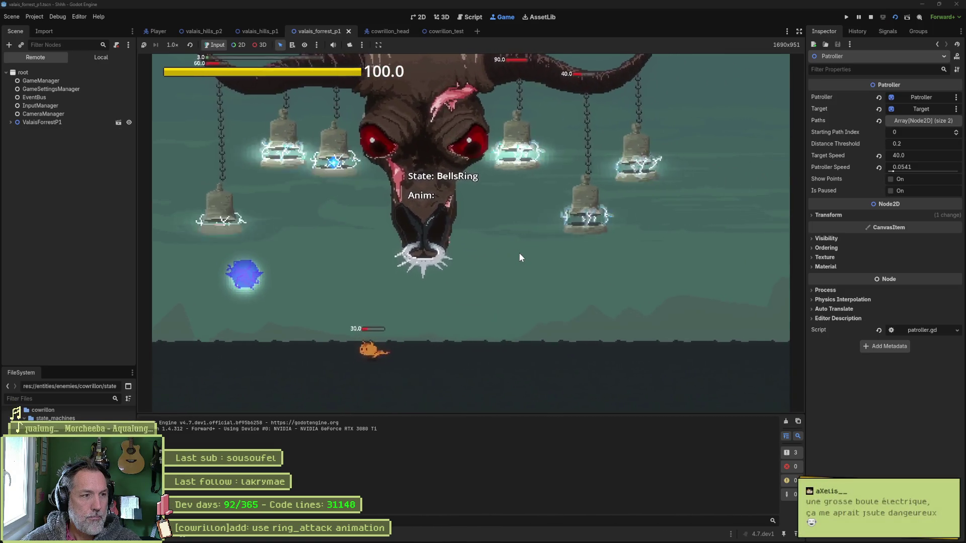
key("Right")
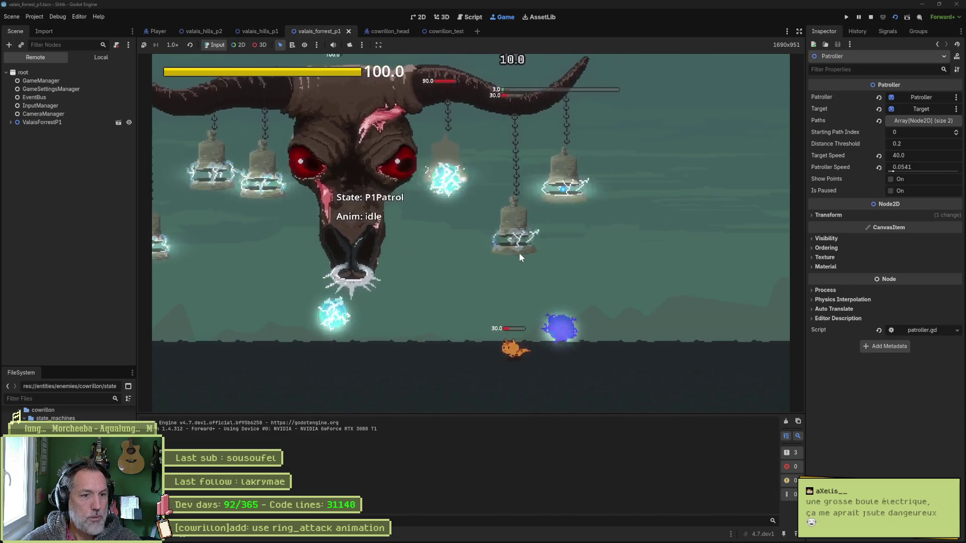
Step: Jump beside the boss, keep dodging beneath it, then stop the game with F8
key("Left")
key("space")
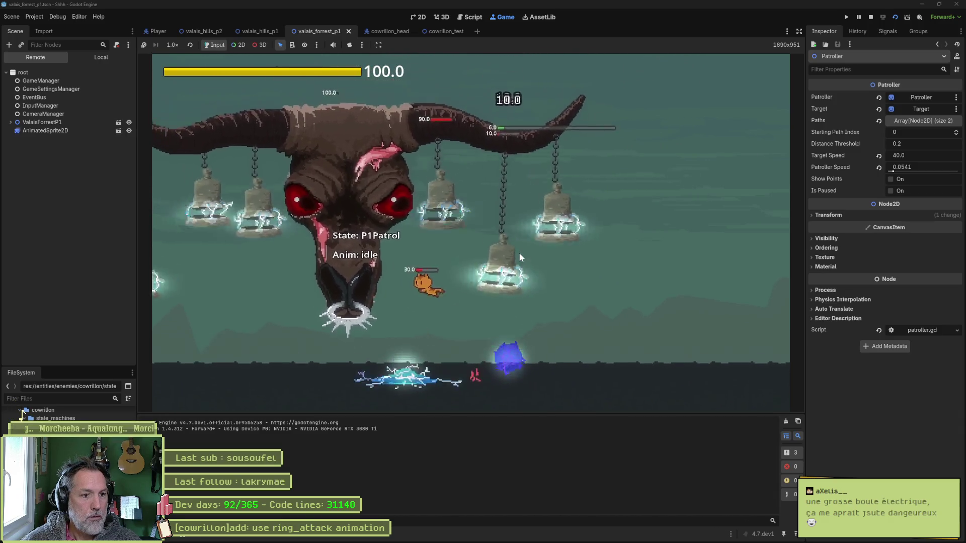
key("Right")
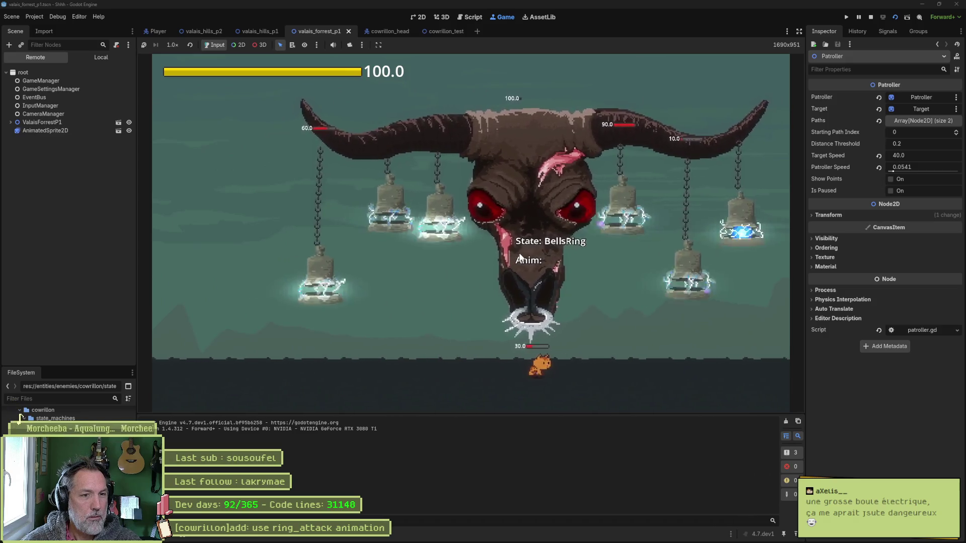
key("Left")
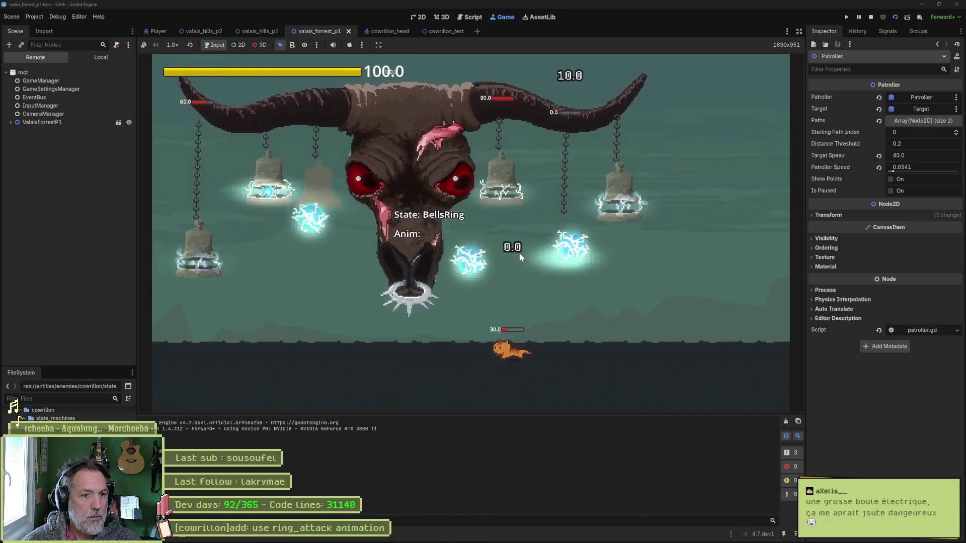
key("Left")
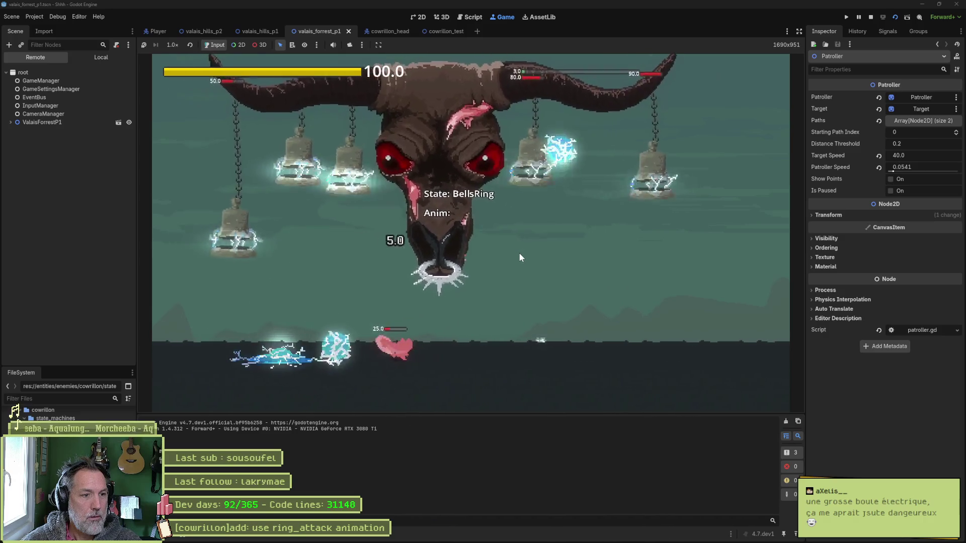
key("Left")
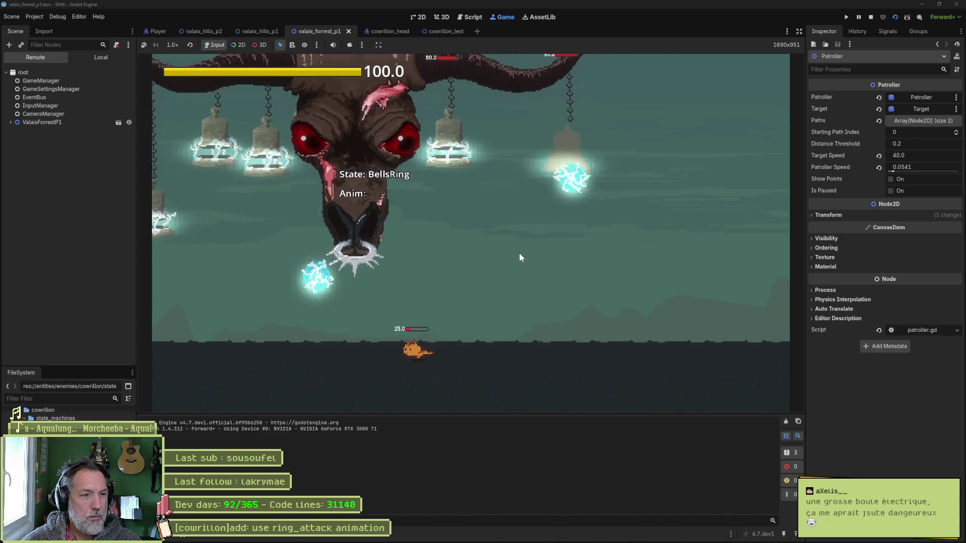
key("Right")
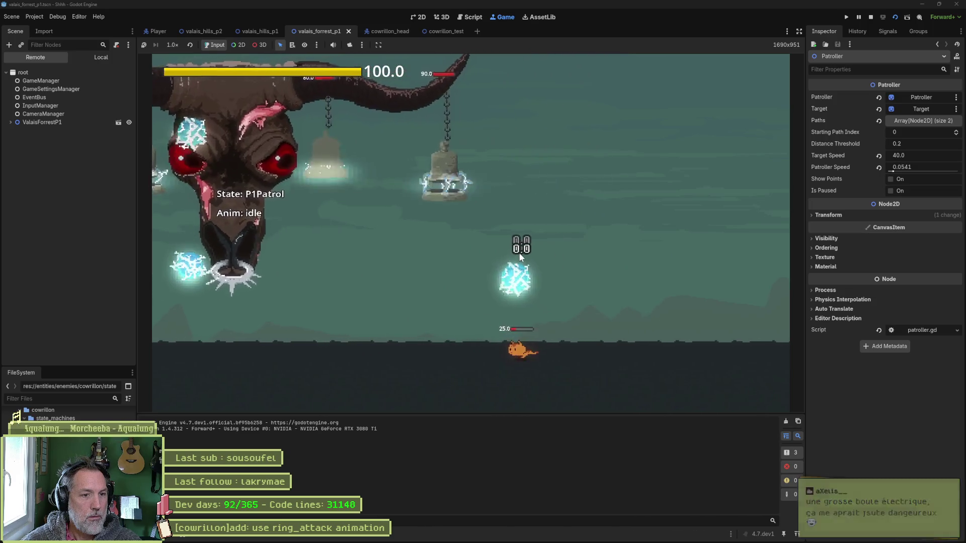
key("Left")
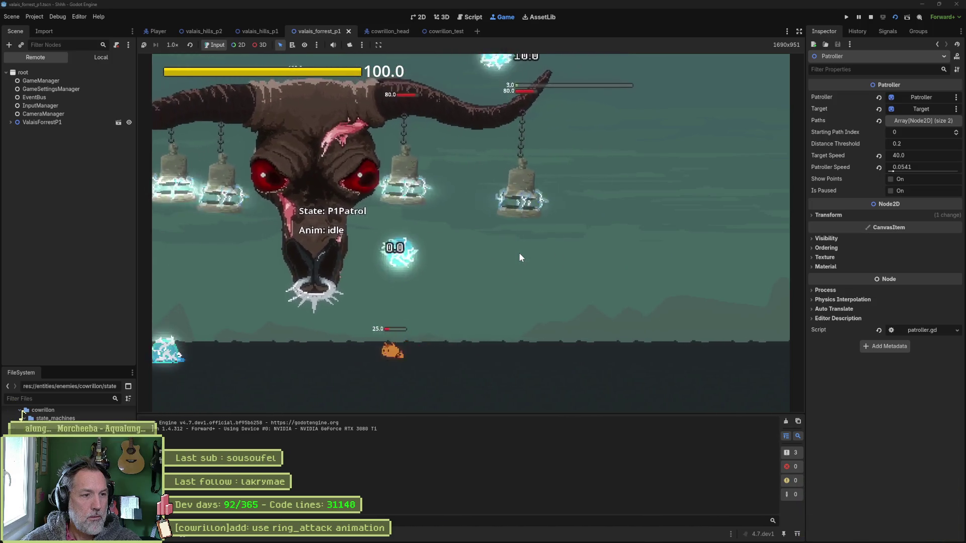
key("Right")
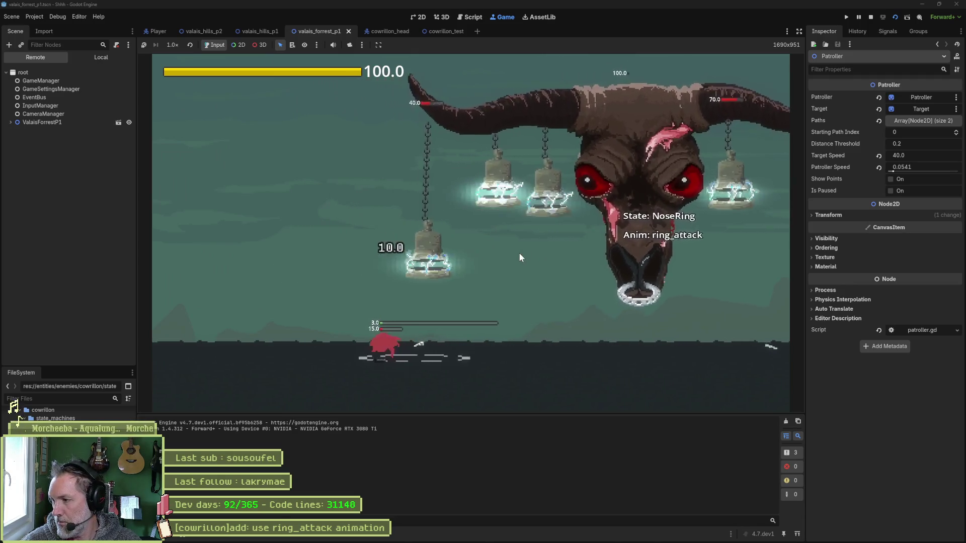
key("Right")
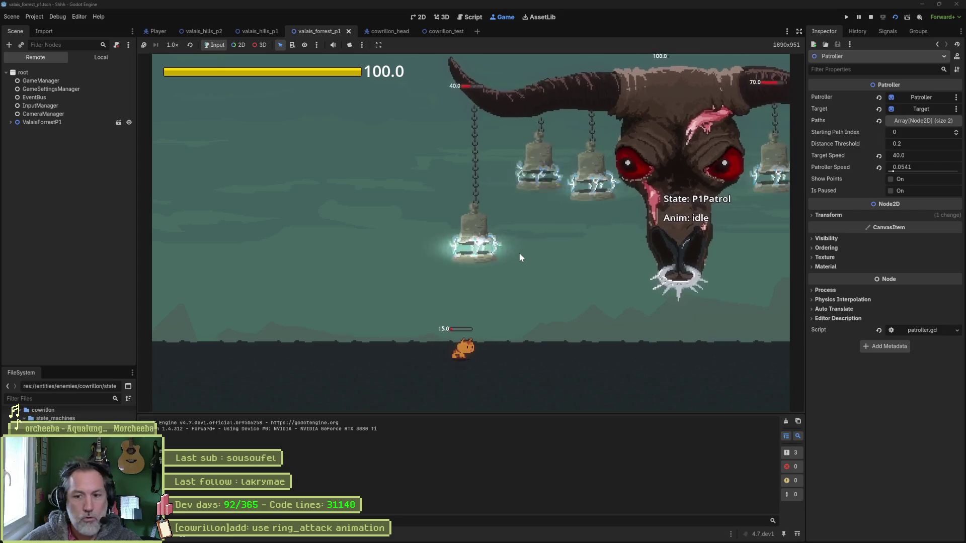
key("F8")
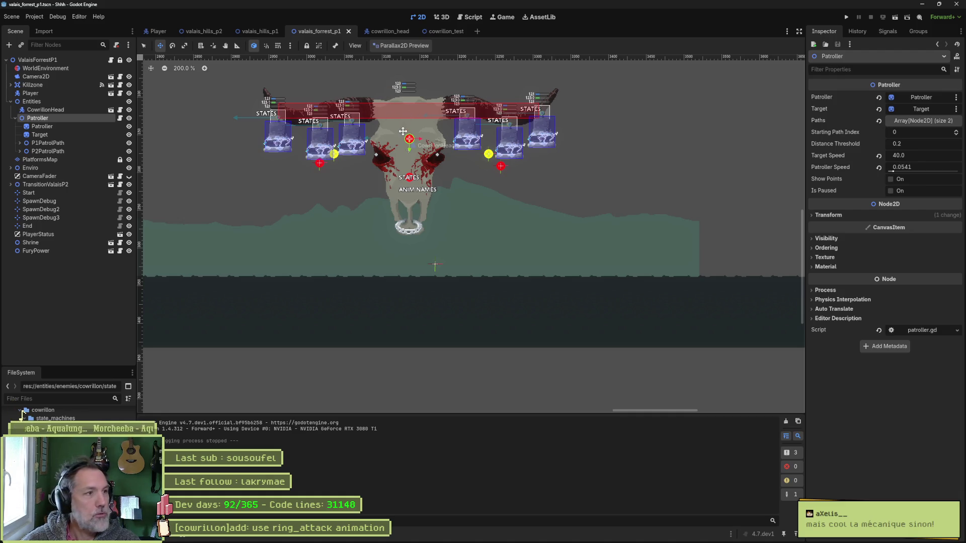
Step: Briefly run and stop the level, turn off Infinite Mana in game_settings.tres, and relaunch with F6
key("F6")
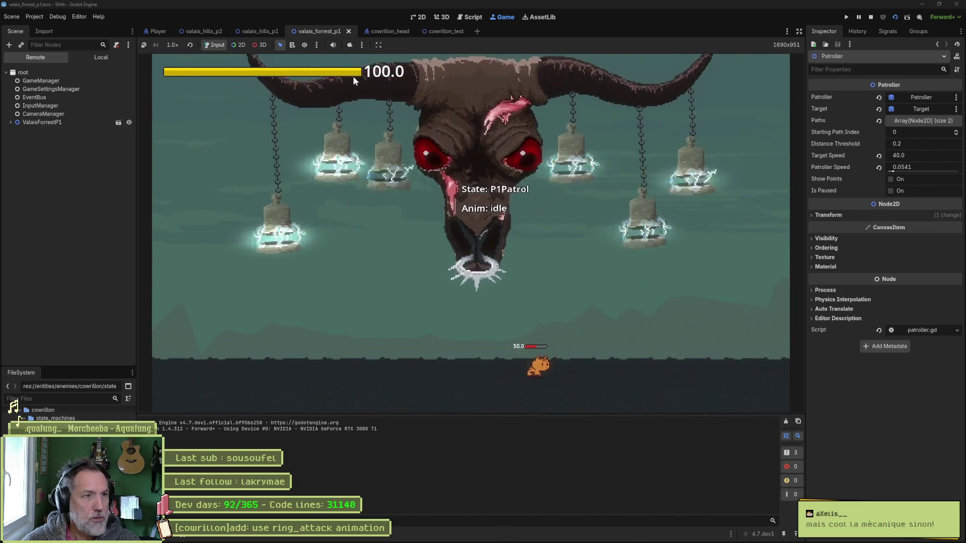
key("F8")
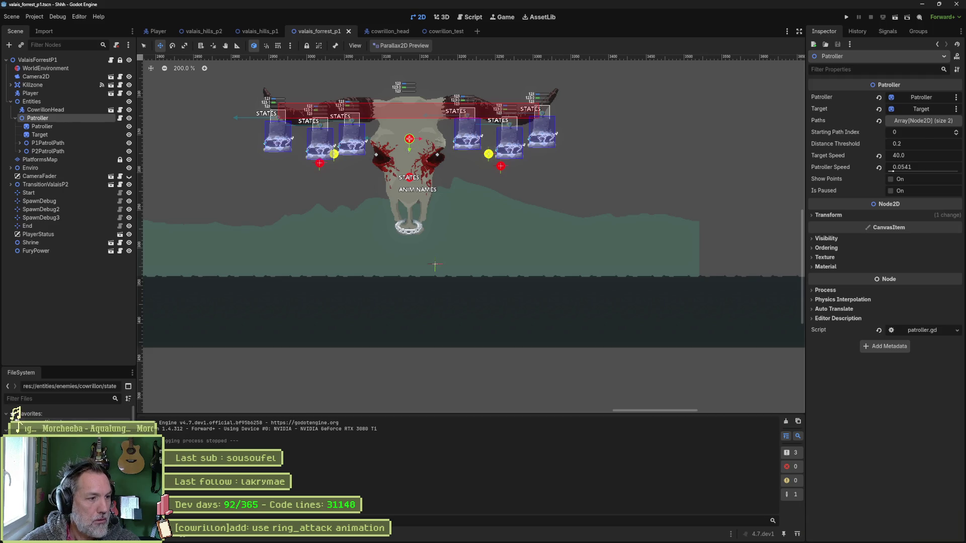
left_click(18, 425)
left_click(888, 226)
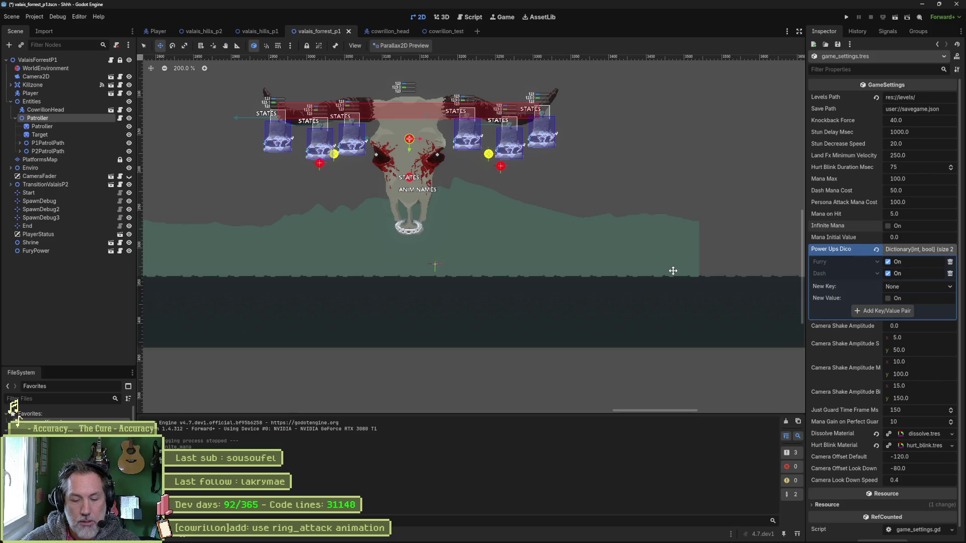
key("F6")
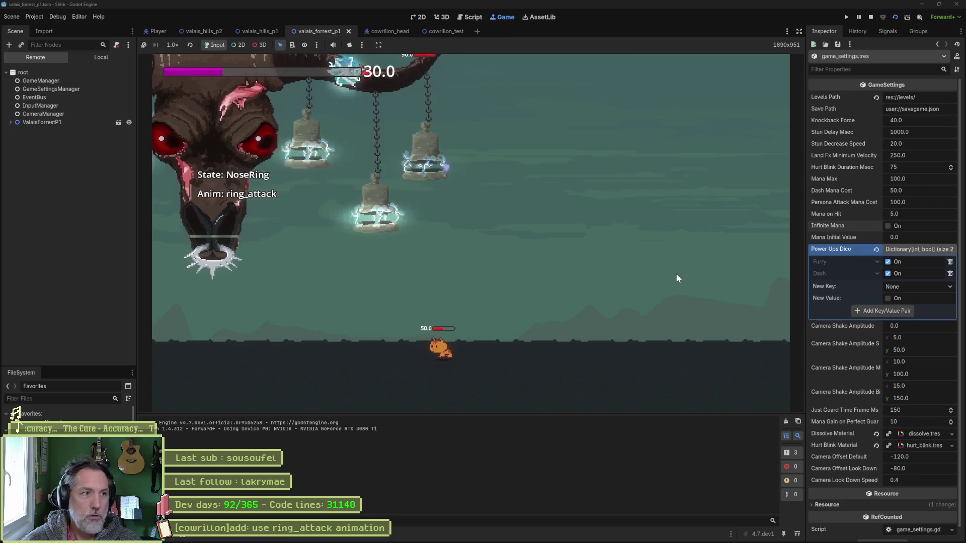
Step: Walk the cat left and right between the bells and the boss, then stop the playtest with F8
key("Left")
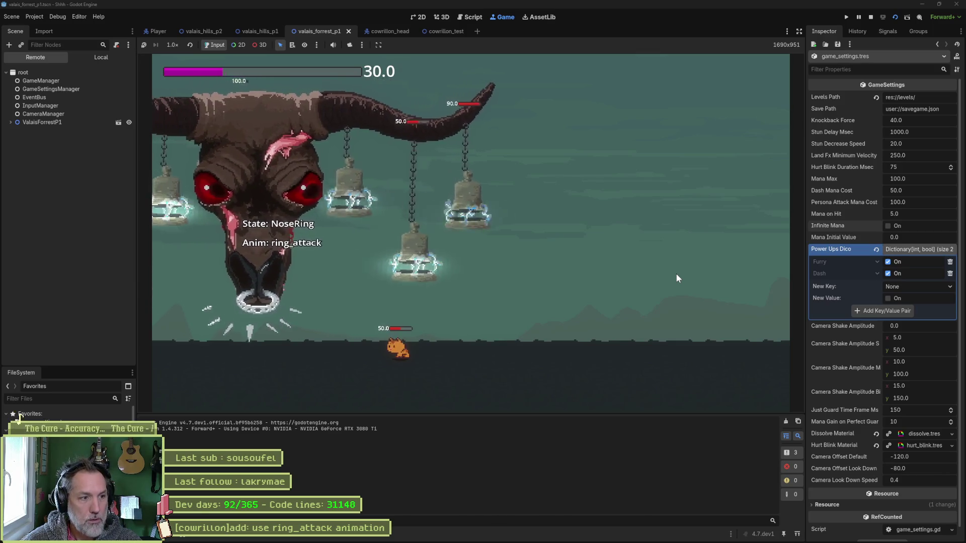
key("Left")
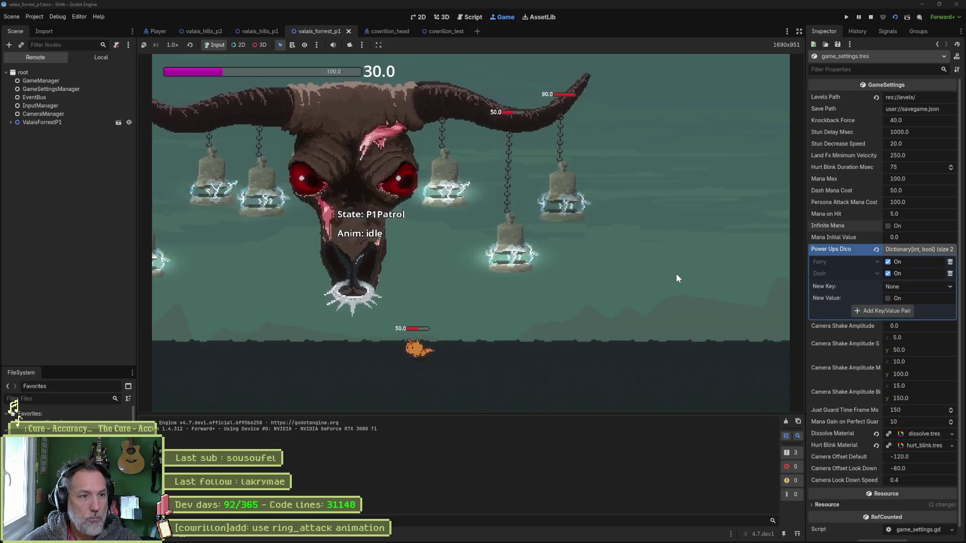
key("Right")
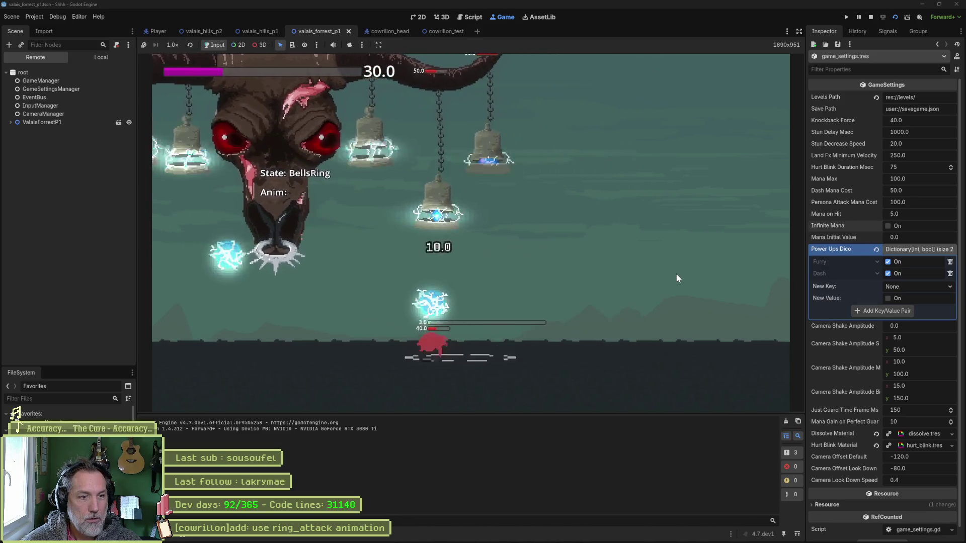
key("Right")
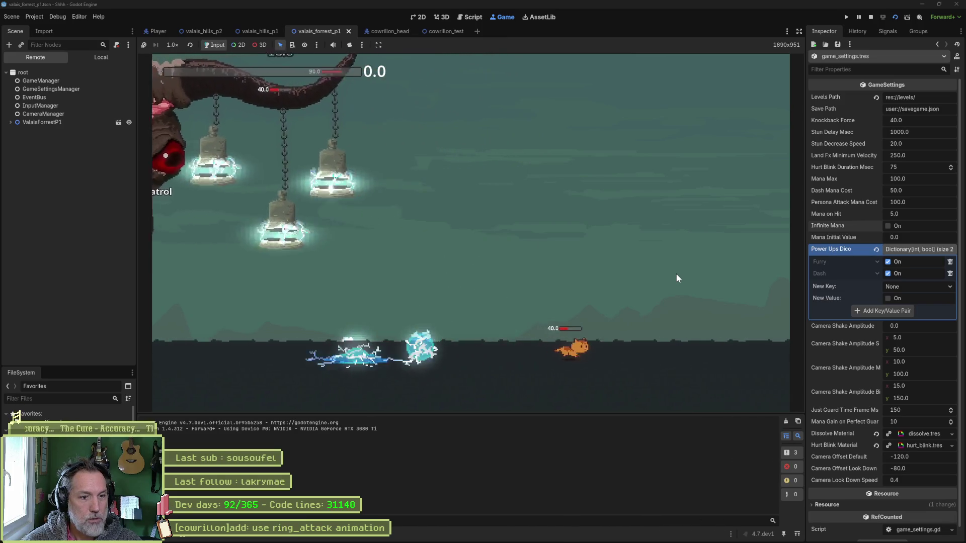
key("Left")
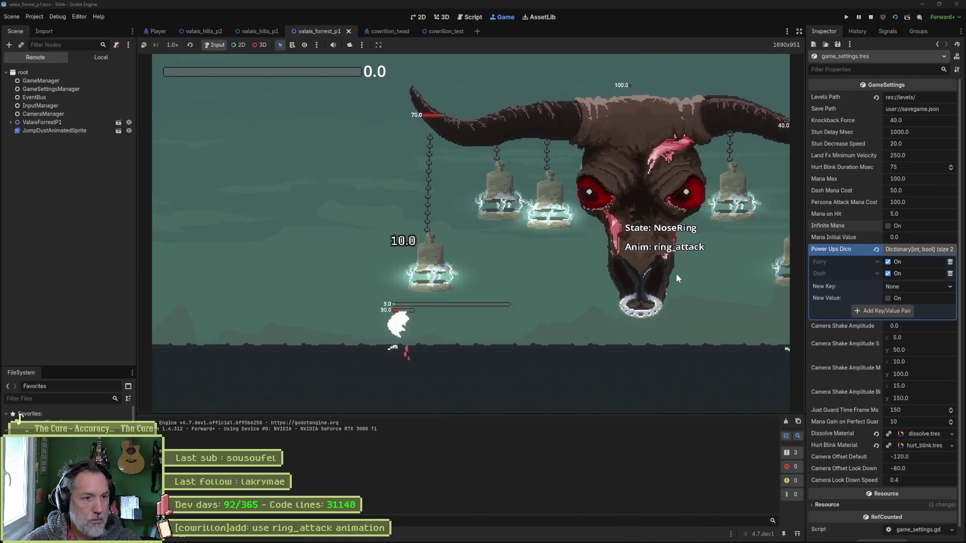
key("F8")
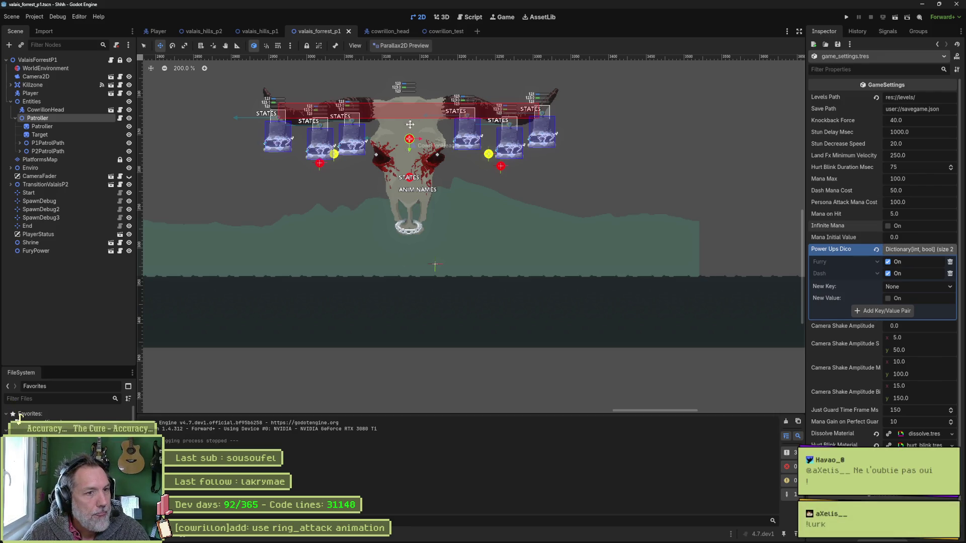
Step: In cowrillon_head, select HitBox at 0.3333 s in the horn animation and widen it across the horns
left_click(375, 31)
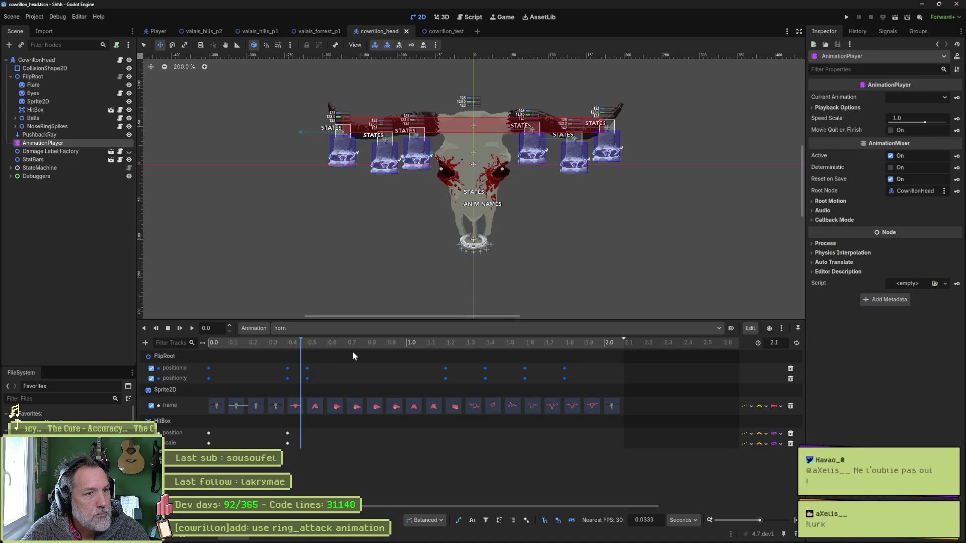
left_click(367, 343)
left_click_drag(272, 340, 289, 341)
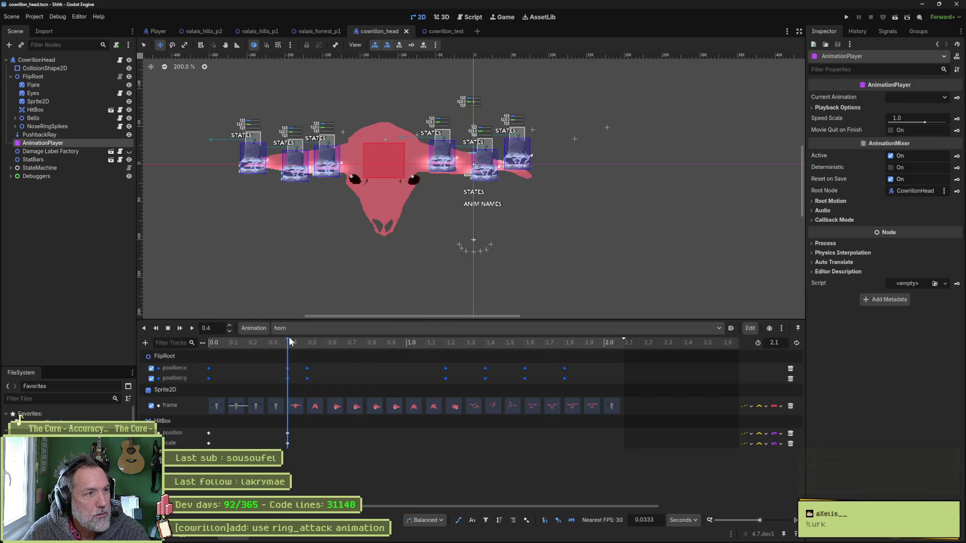
left_click(83, 110)
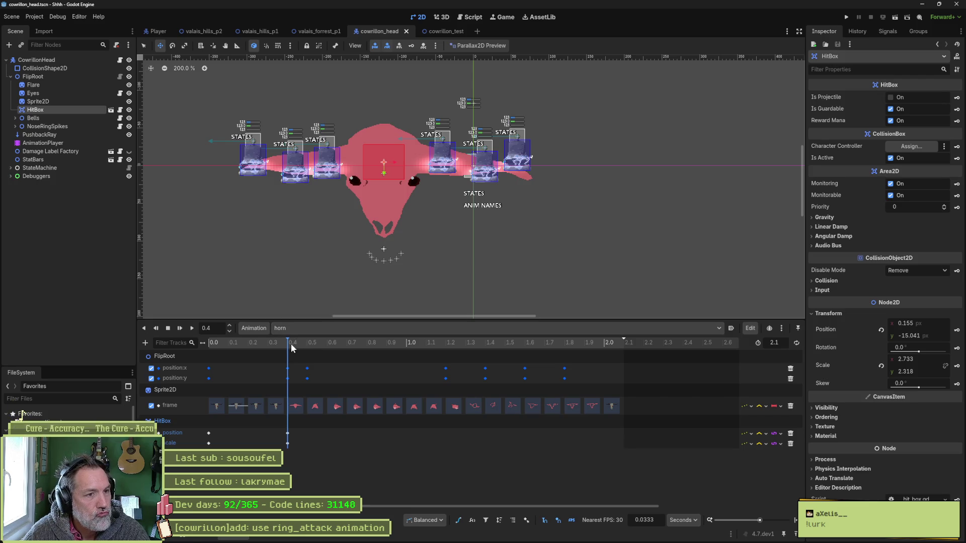
mouse_move(286, 343)
left_mouse_down()
mouse_move(214, 345)
mouse_move(291, 349)
left_mouse_up()
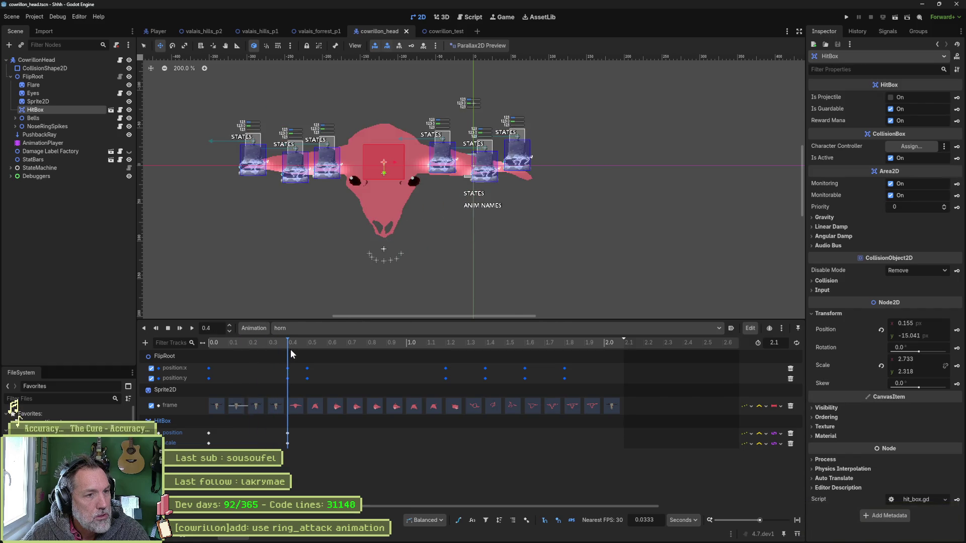
key("s")
left_click_drag(397, 169, 542, 176)
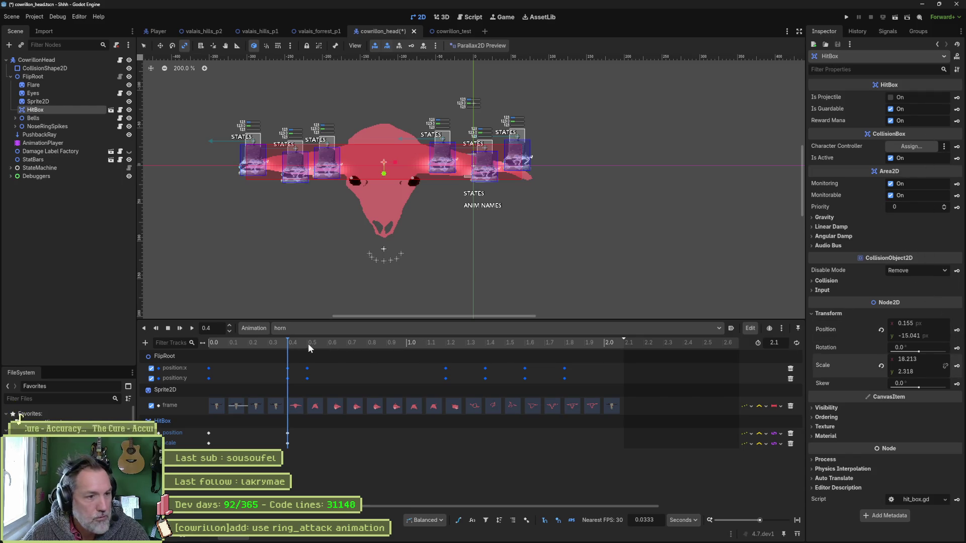
Step: At 0.5 s, move the HitBox onto the horn and key its Position and Scale
left_click_drag(292, 342, 306, 345)
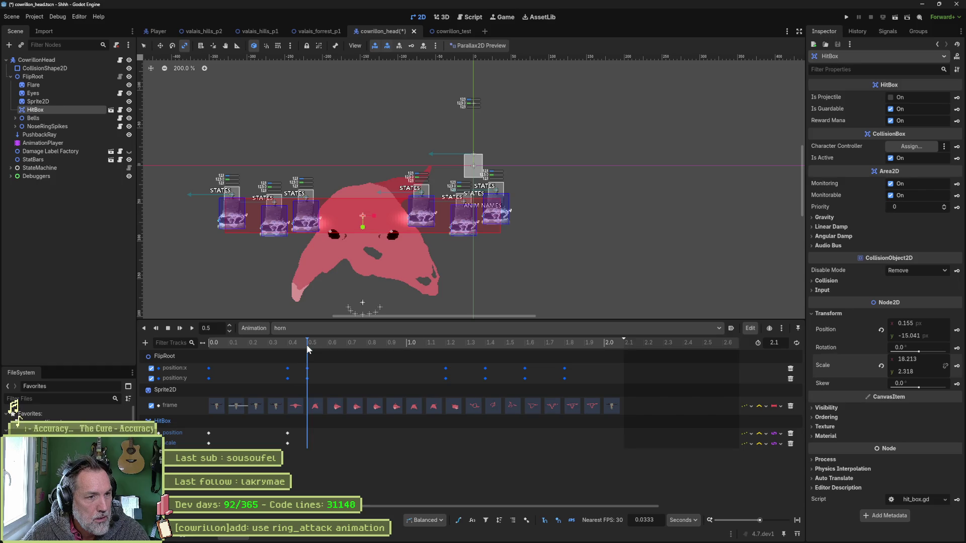
mouse_move(375, 244)
left_mouse_down()
mouse_move(322, 290)
mouse_move(313, 273)
mouse_move(312, 287)
left_mouse_up()
key("w")
left_click(955, 331)
left_click(956, 366)
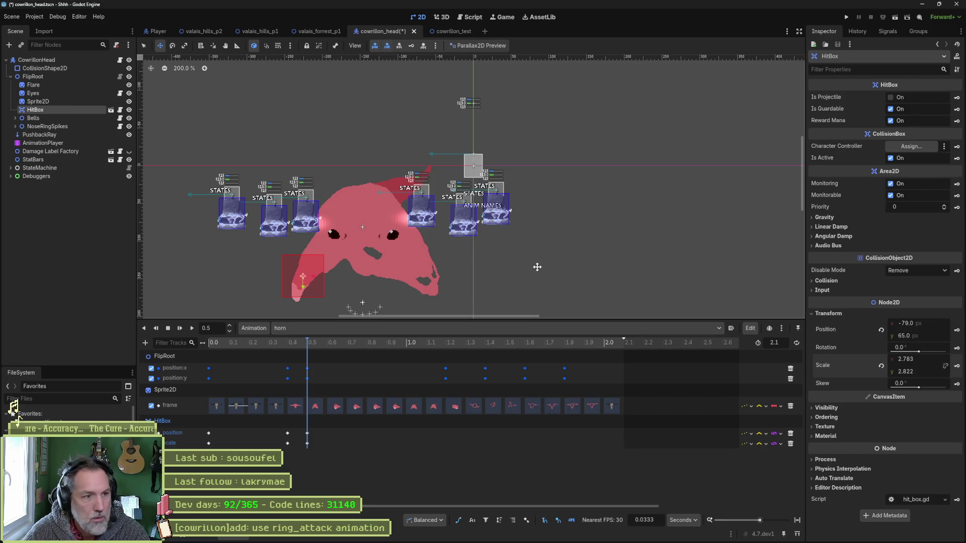
scroll(513, 226, "up", 2)
scroll(444, 297, "down", 2)
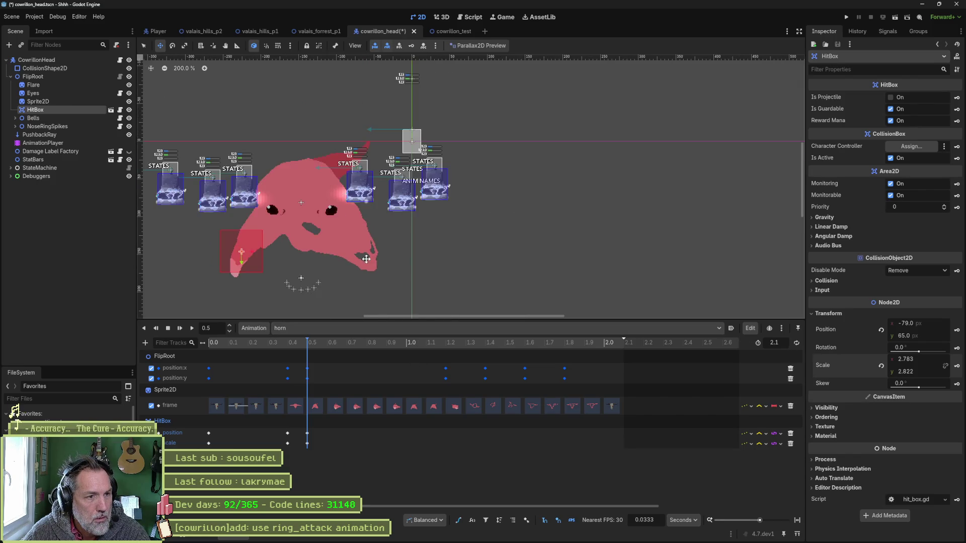
Step: At about 0.63 s, move the HitBox onto the jaw, shrink it, and key its Position
left_click_drag(389, 272, 442, 230)
mouse_move(327, 342)
left_mouse_down()
mouse_move(337, 343)
mouse_move(313, 344)
mouse_move(327, 347)
left_mouse_up()
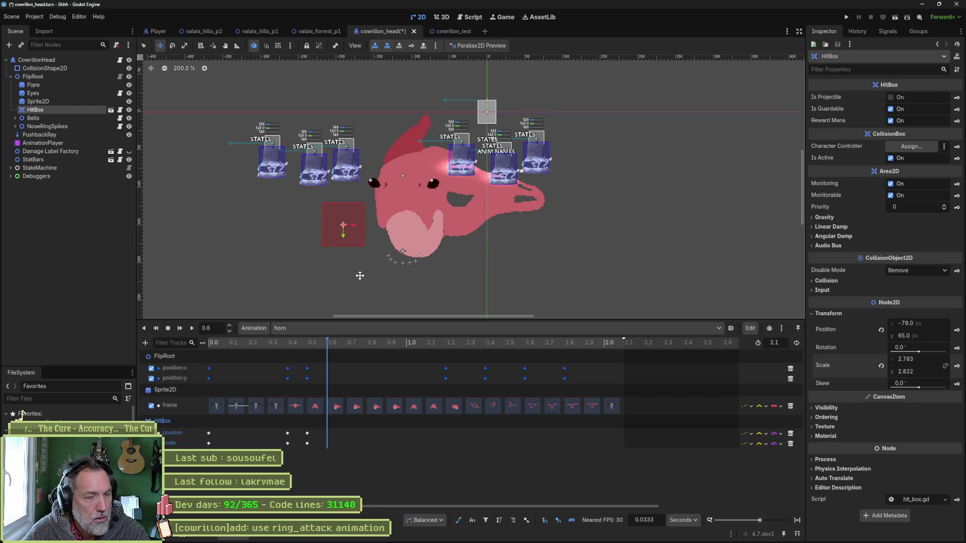
mouse_move(366, 236)
left_mouse_down()
mouse_move(444, 244)
mouse_move(427, 246)
left_mouse_up()
key("s")
key("w")
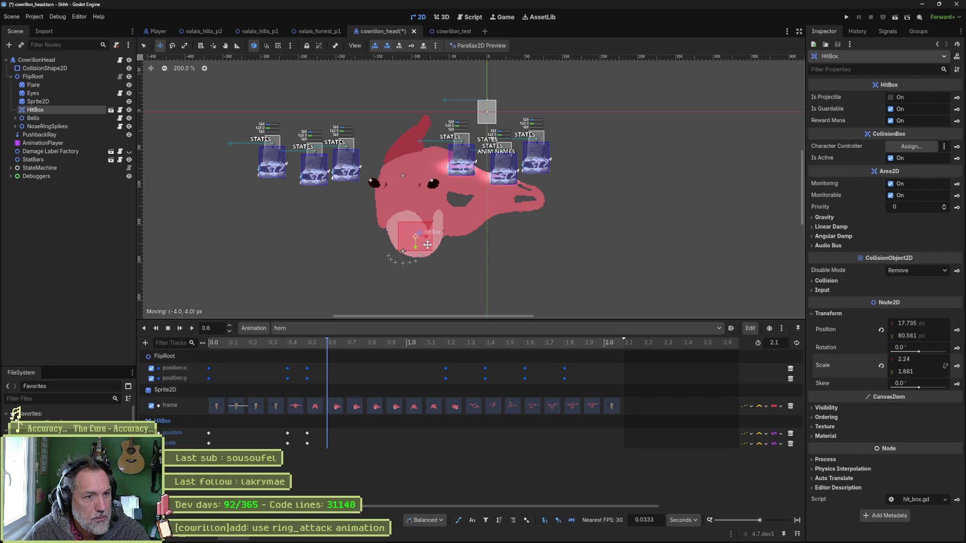
left_click(956, 330)
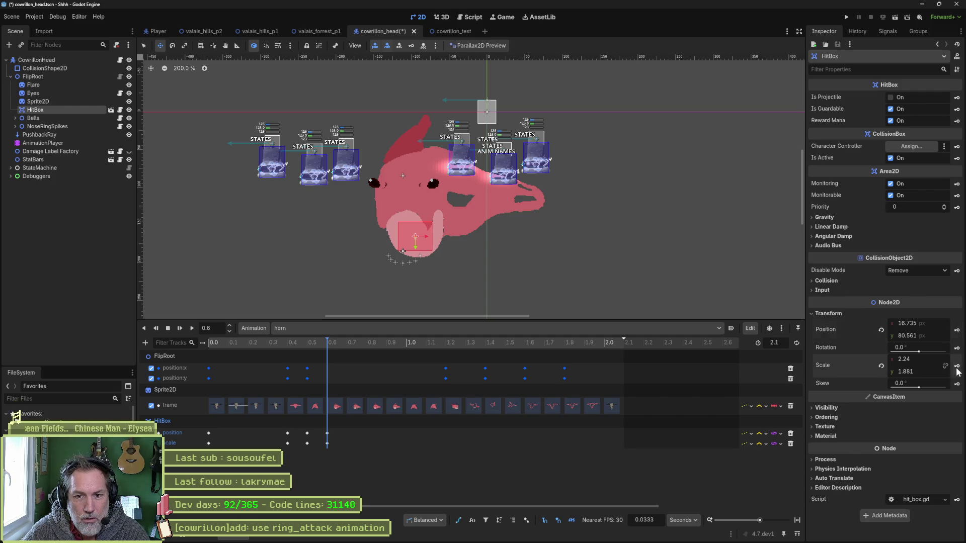
Step: At 1.0 s, move the HitBox to the horn tip, widen it to 4.88, and key Position and Scale
left_click(342, 342)
left_click_drag(342, 340, 414, 345)
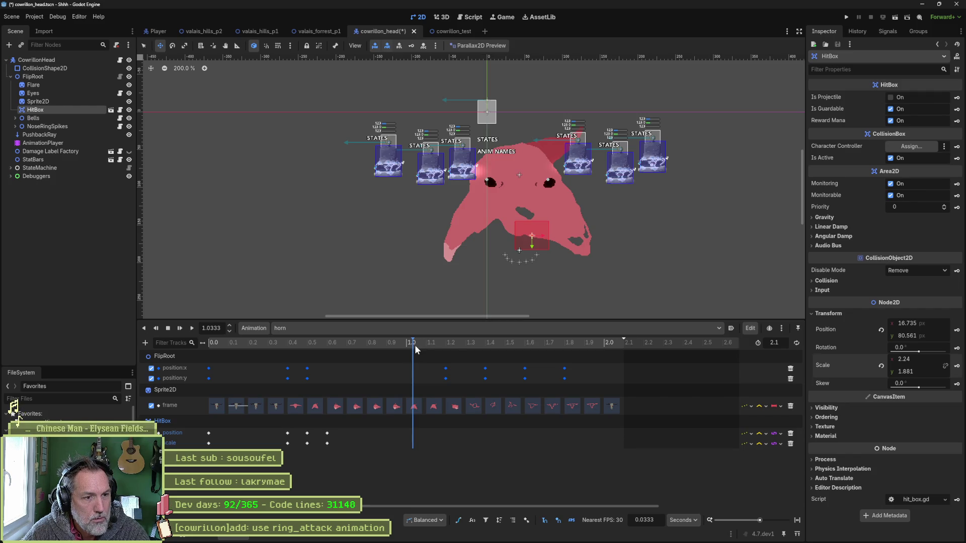
left_click_drag(415, 345, 403, 348)
mouse_move(493, 238)
left_mouse_down()
mouse_move(416, 245)
mouse_move(450, 246)
left_mouse_up()
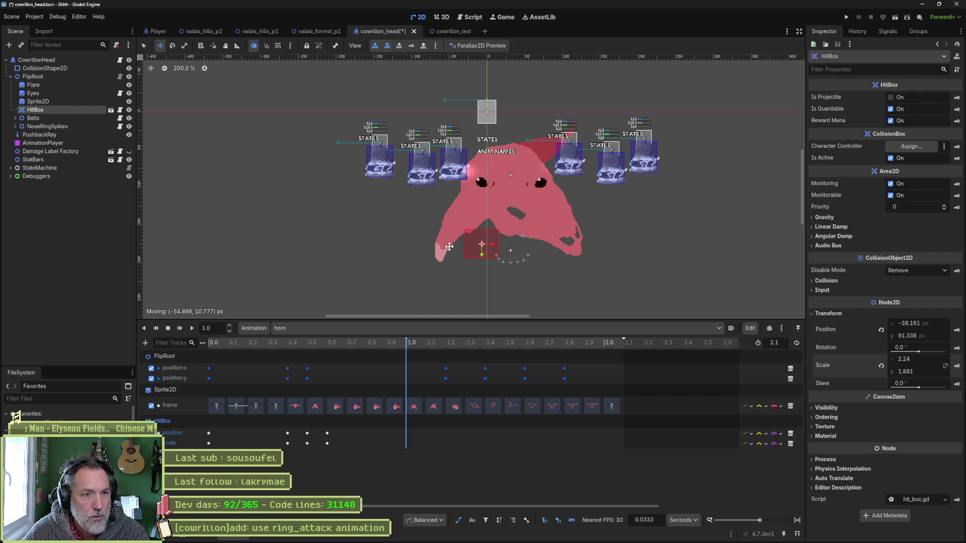
key("s")
left_click_drag(496, 244, 518, 246)
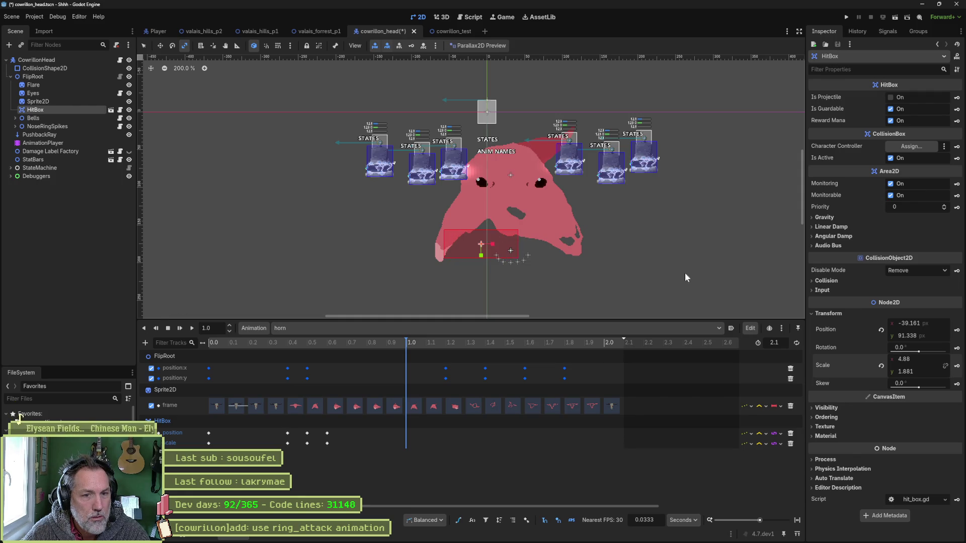
left_click(956, 330)
left_click(957, 366)
Step: At 1.1667 s, move the HitBox over the horn and key its Position and Scale
mouse_move(415, 344)
left_mouse_down()
mouse_move(450, 348)
mouse_move(442, 348)
left_mouse_up()
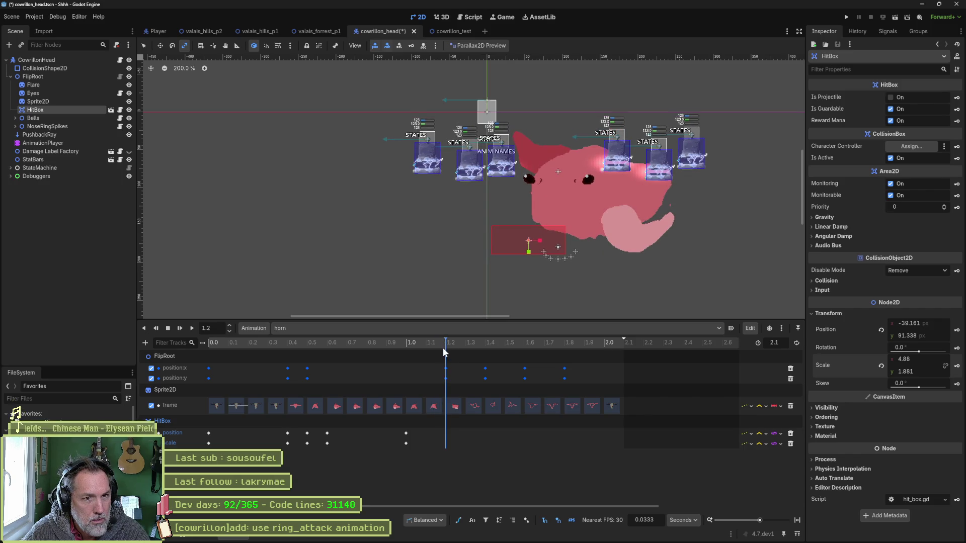
left_click_drag(443, 348, 439, 348)
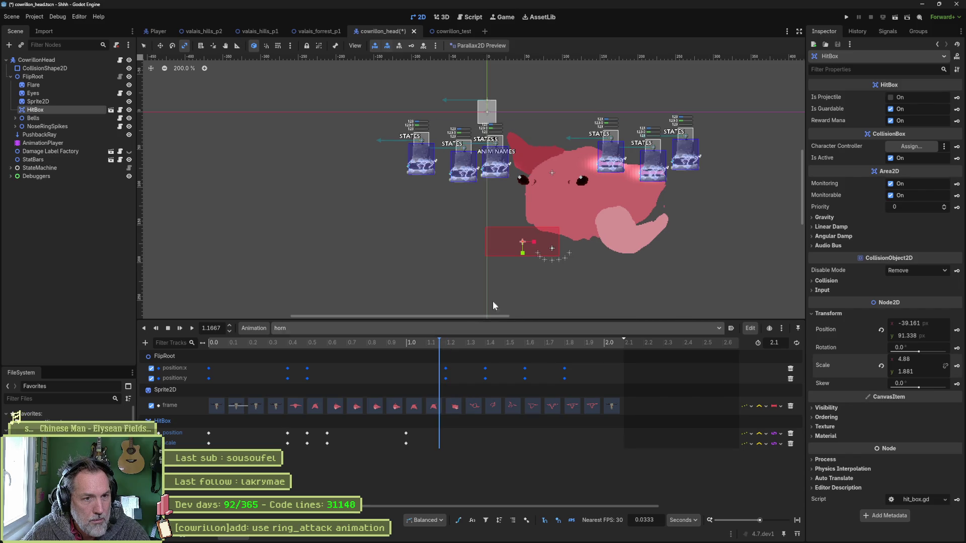
key("w")
left_click_drag(541, 251, 658, 240)
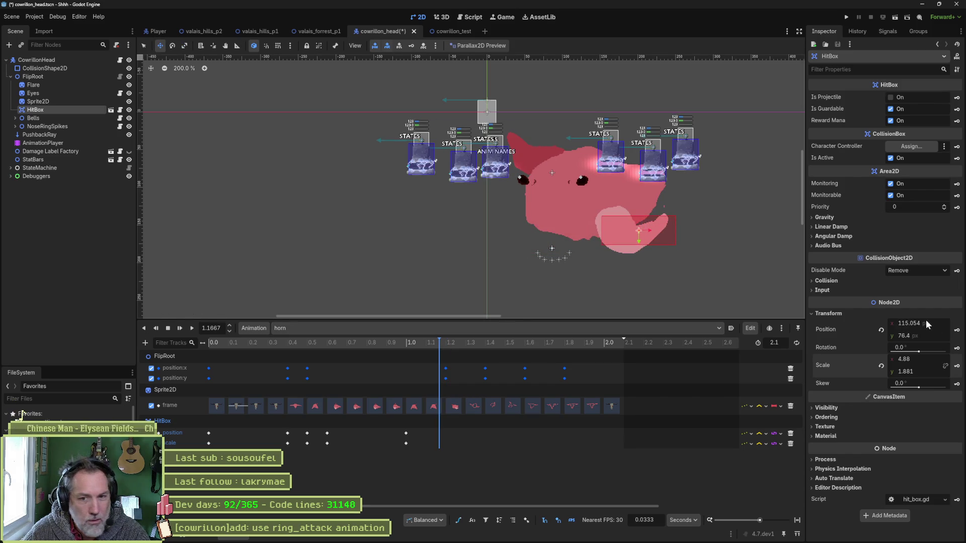
left_click(957, 330)
left_click(957, 366)
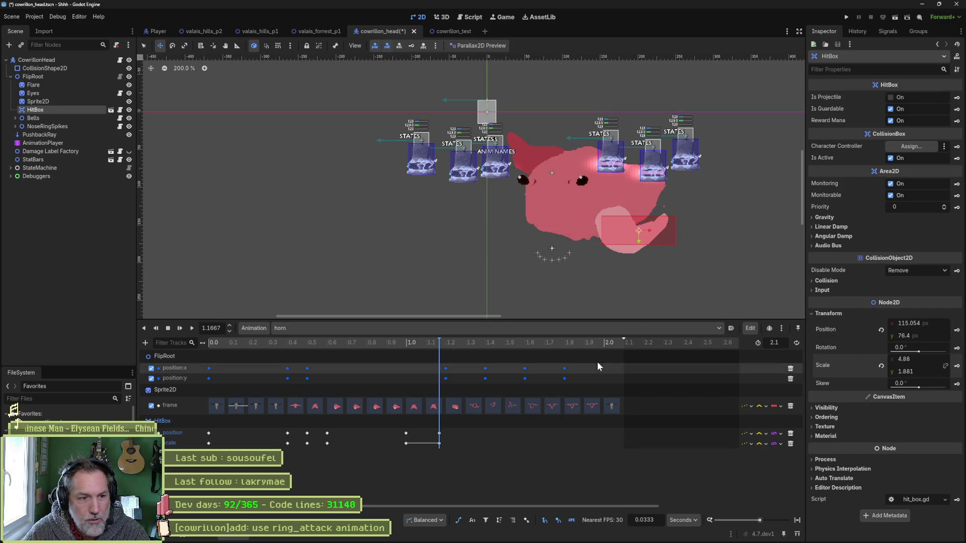
Step: Preview the horn animation from past the new keys, then rewind it to the start
left_click(451, 345)
key("d")
left_click(327, 343)
mouse_move(259, 348)
left_mouse_down()
mouse_move(170, 360)
mouse_move(248, 345)
mouse_move(195, 369)
left_mouse_up()
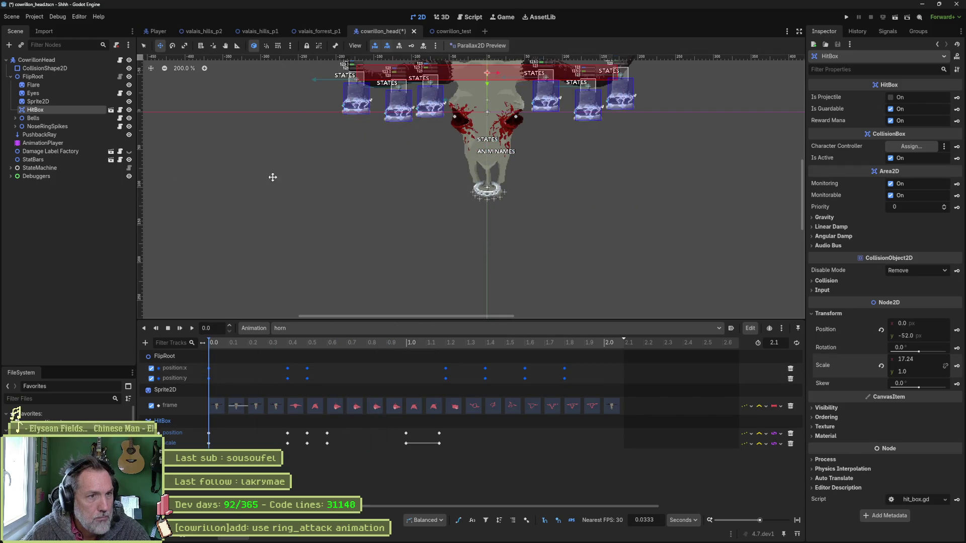
Step: Create an is_active track for the HitBox and key it as inactive
left_click(956, 159)
left_click(448, 294)
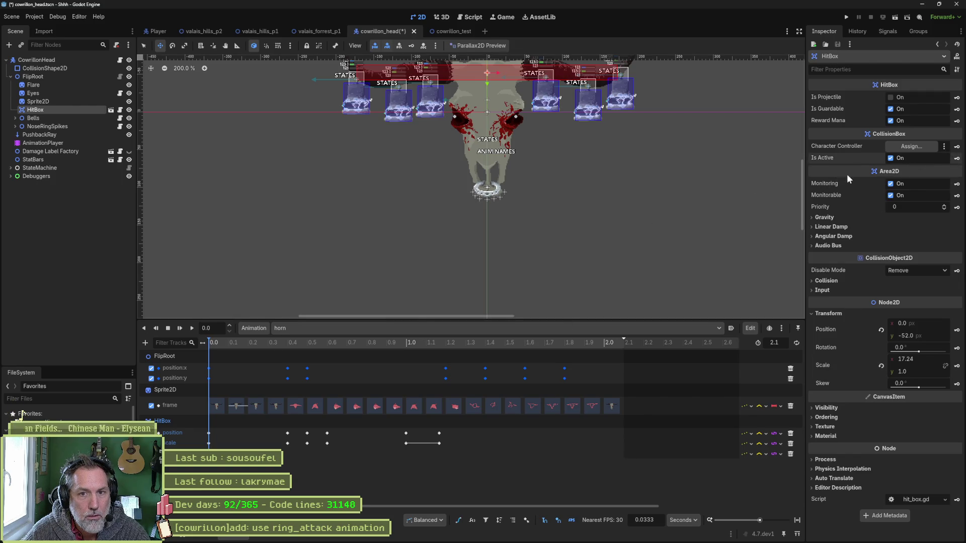
left_click(890, 158)
left_click(231, 341)
Step: Check the HitBox and is_active keys at 1.2 s, then save cowrillon_head
left_click_drag(230, 341, 307, 351)
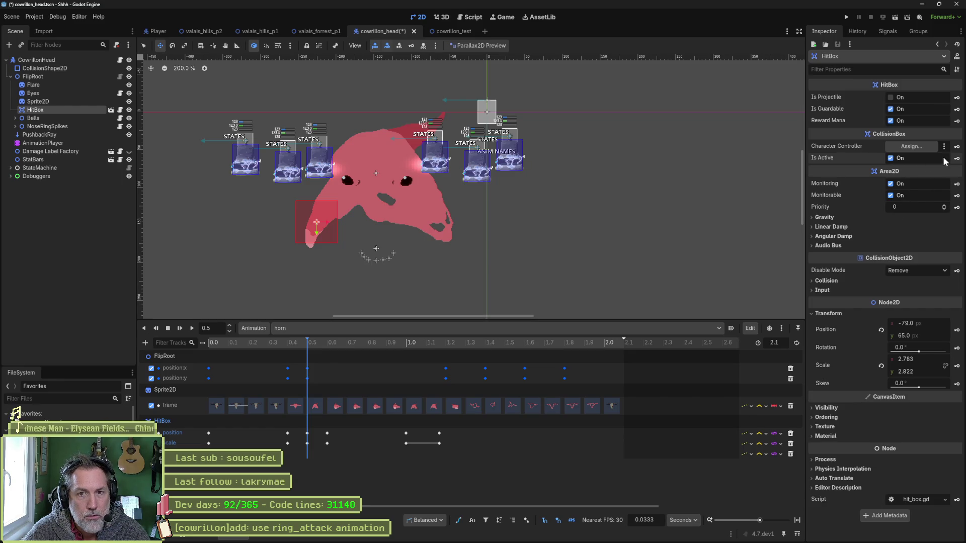
left_click_drag(308, 346, 465, 353)
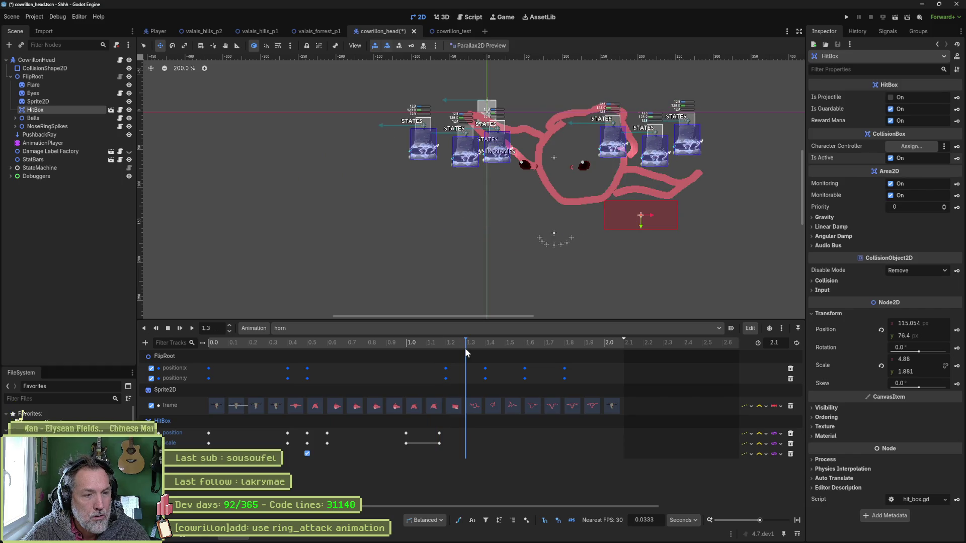
left_click_drag(466, 352, 445, 354)
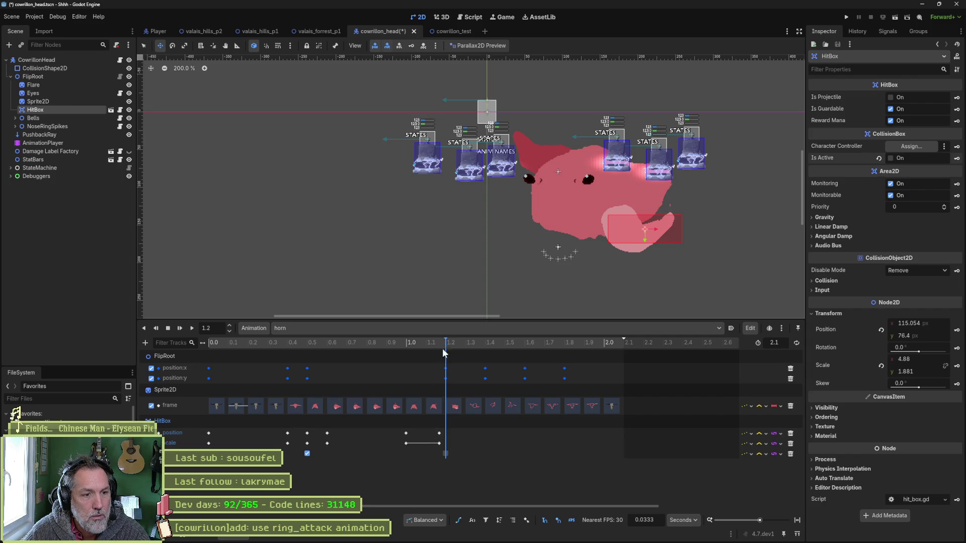
left_click(439, 436)
left_click(446, 454)
mouse_move(439, 342)
left_mouse_down()
mouse_move(397, 352)
mouse_move(442, 353)
left_mouse_up()
key("ctrl+s")
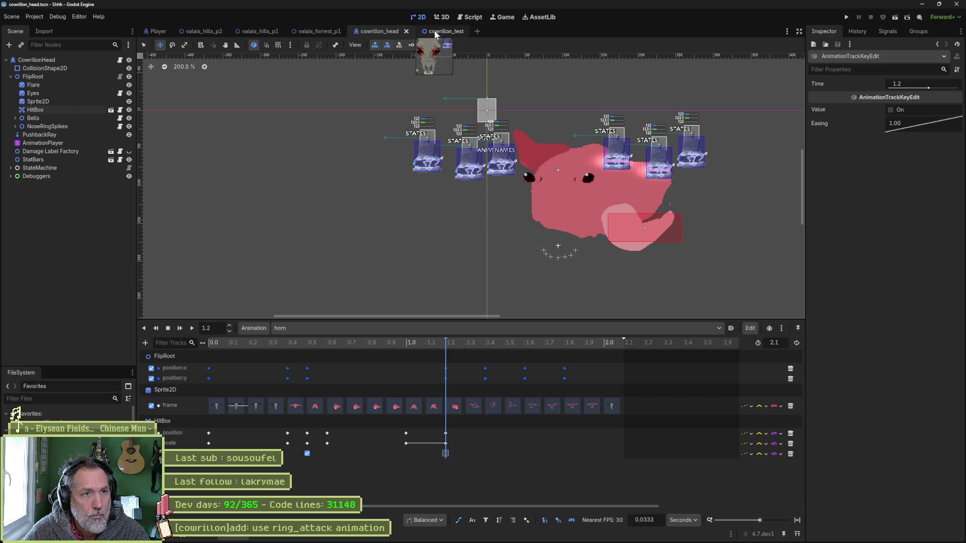
Step: Run cowrillon_test, enable Horn Attack on the remote CowrillonTest node, stop, and open valais_forrest_p1
left_click(443, 34)
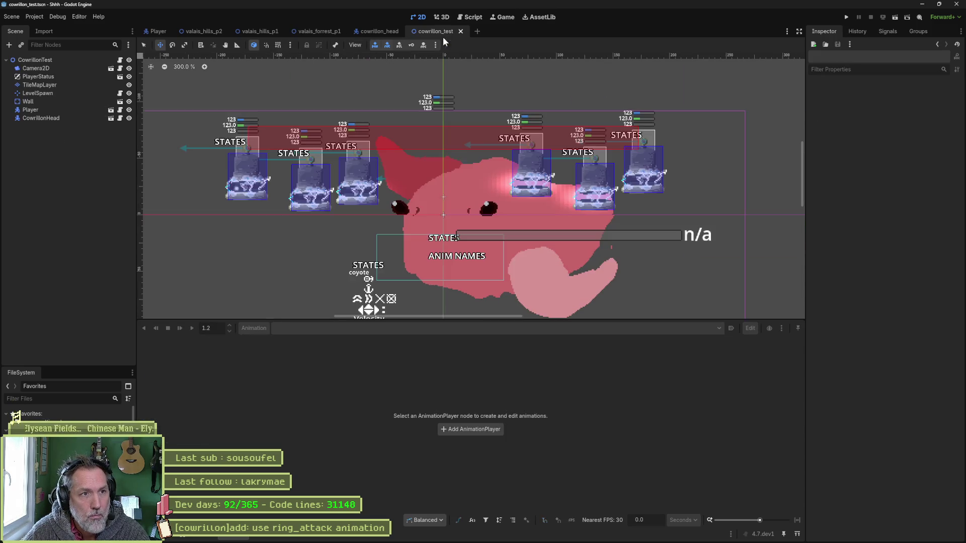
key("F6")
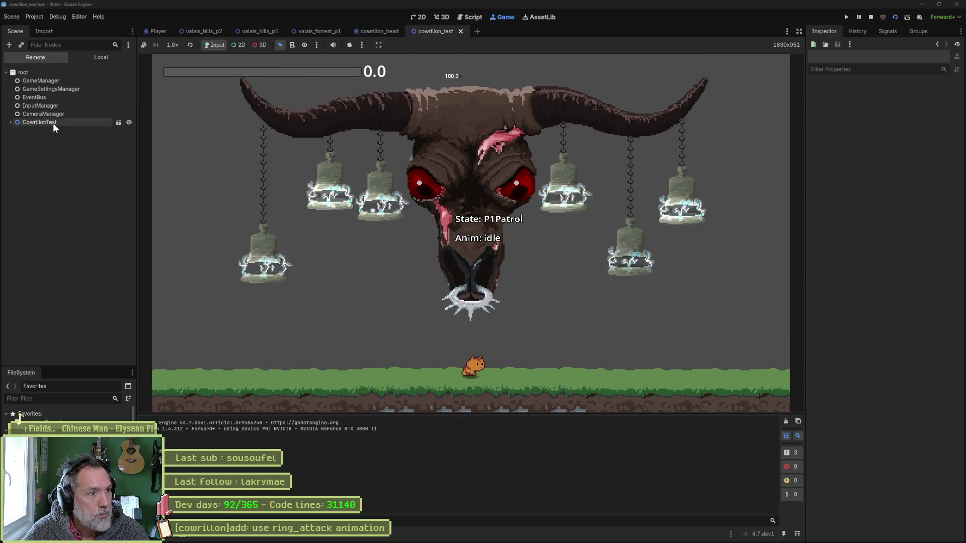
left_click(52, 122)
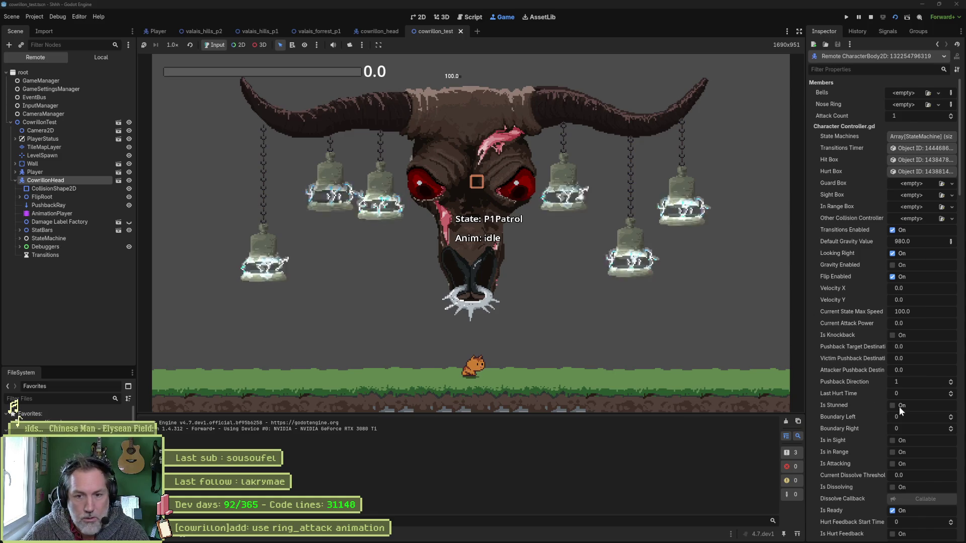
scroll(851, 422, "down", 10)
scroll(859, 463, "down", 5)
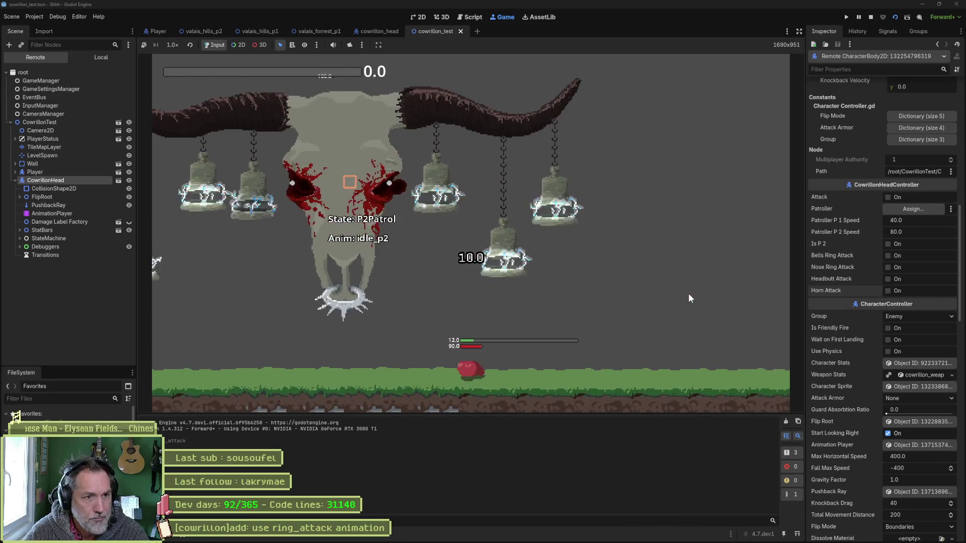
left_click(888, 291)
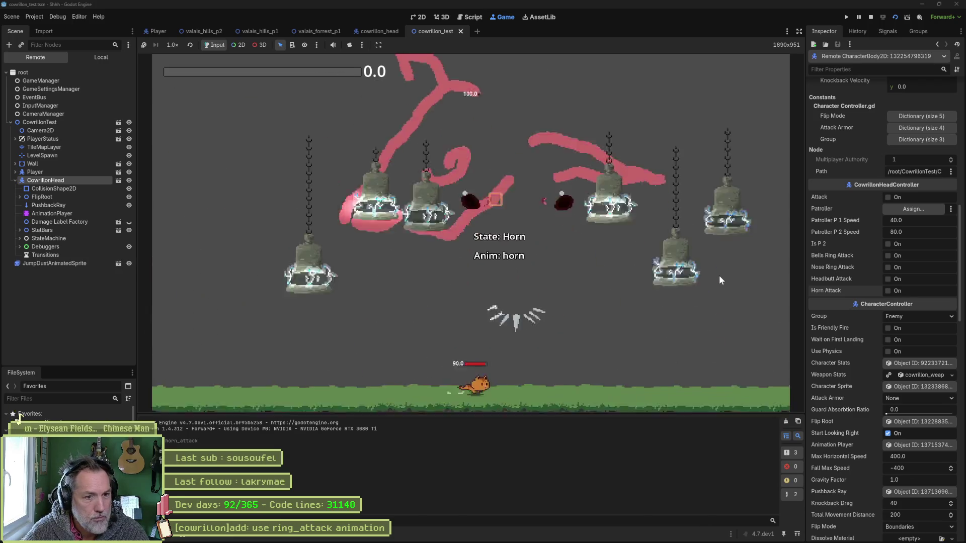
key("F8")
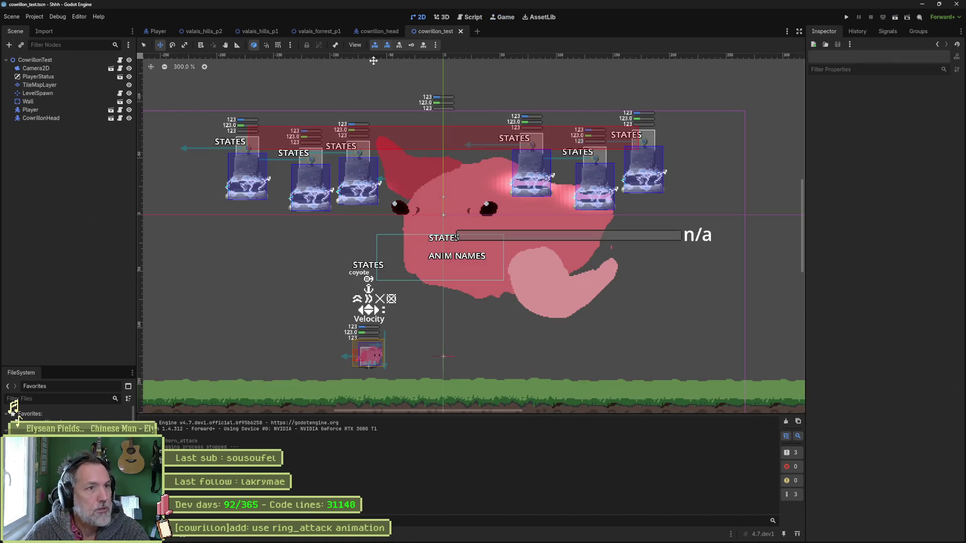
left_click(317, 32)
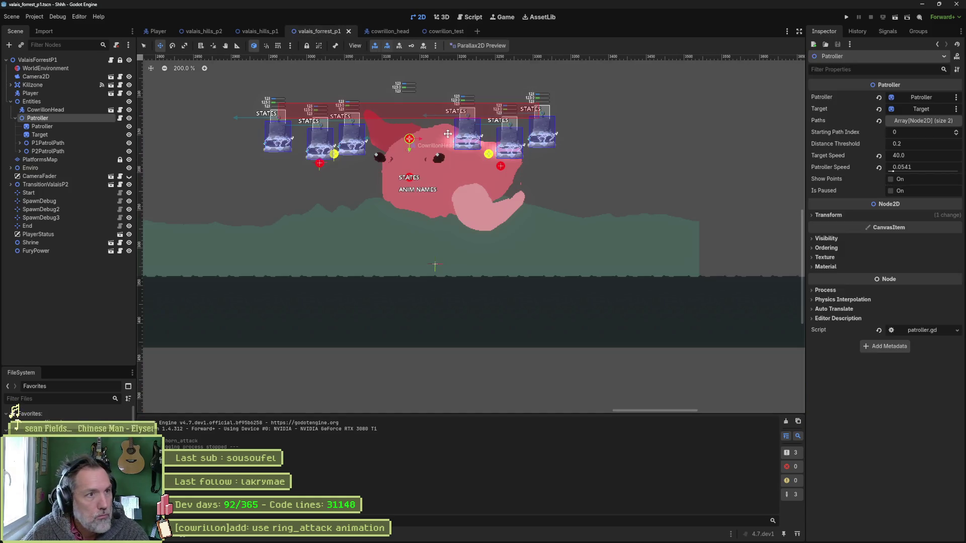
Step: Run and stop the forest level, enable Infinite Mana in game_settings.tres, and run it again
key("F6")
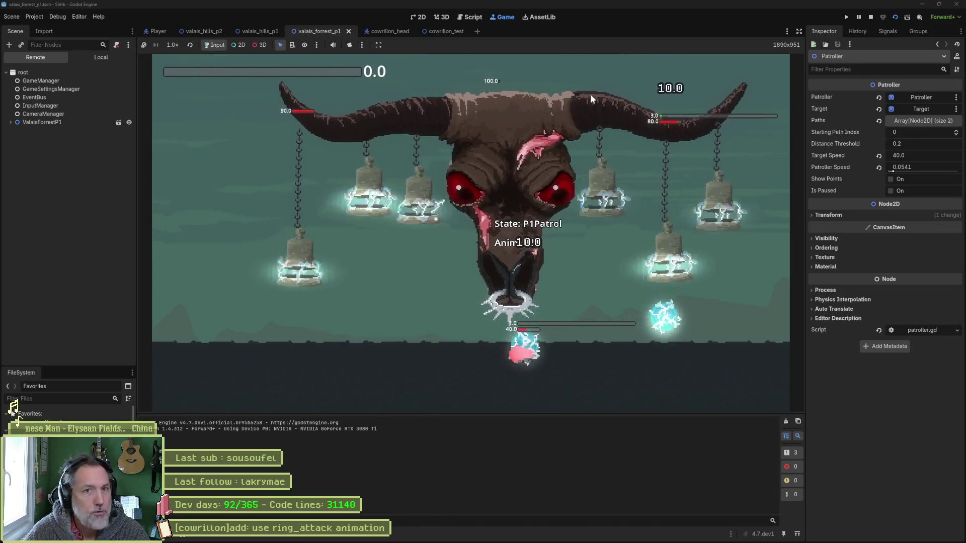
key("F8")
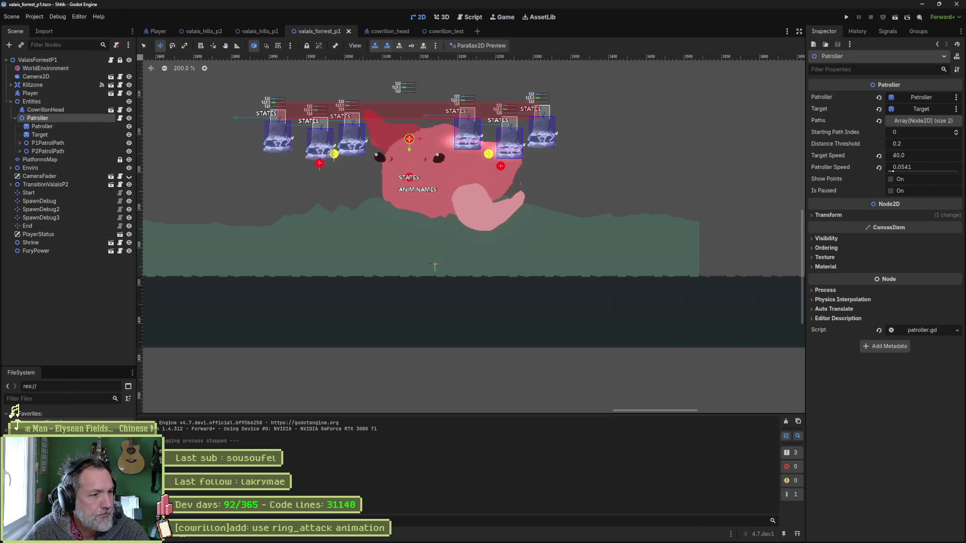
left_click(20, 422)
left_click(887, 226)
key("F6")
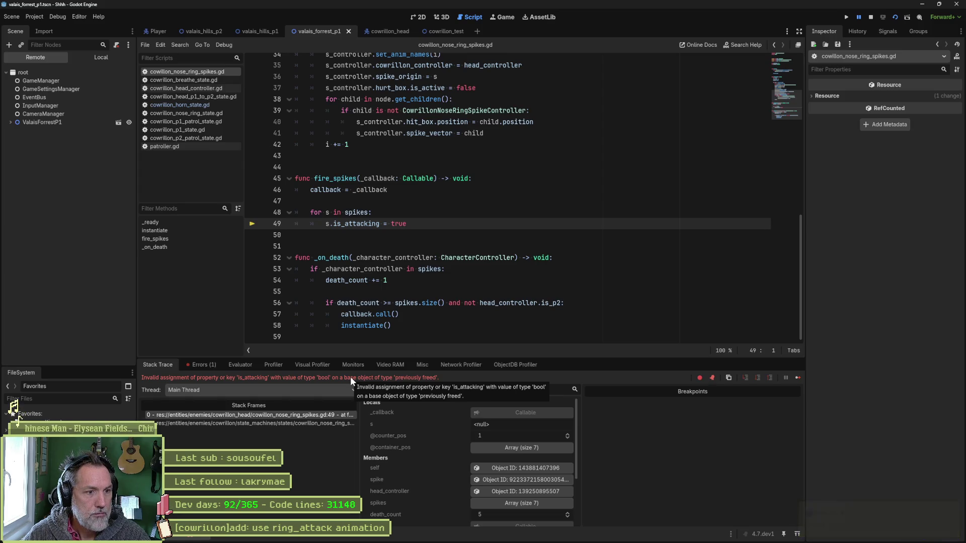
Step: Jump from the error to the fire_spikes call in cowrillon_nose_ring_state.gd and stop debugging
left_click(330, 422)
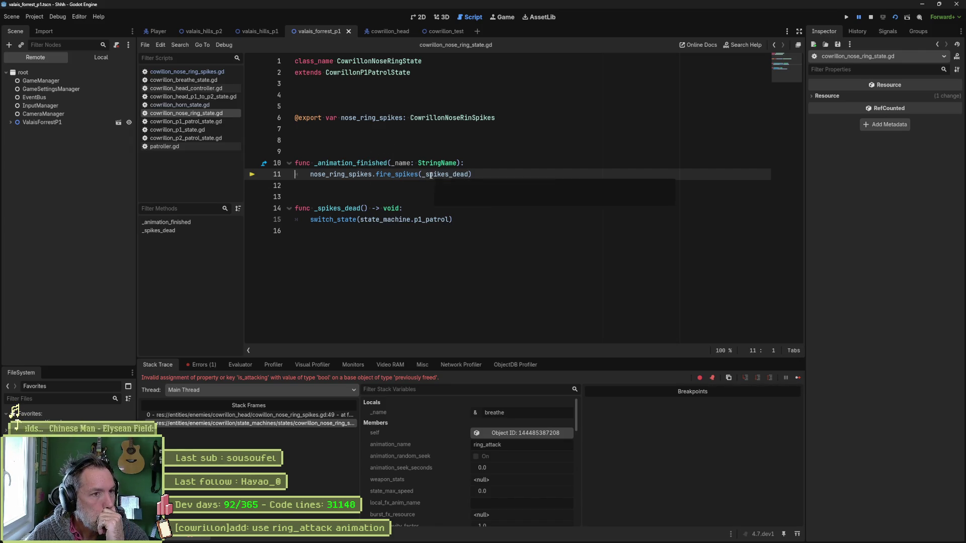
left_click(873, 18)
left_click(489, 162)
Step: Wrap fire_spikes under 'if not character_controller.is_p2:' and save the script
key("Return")
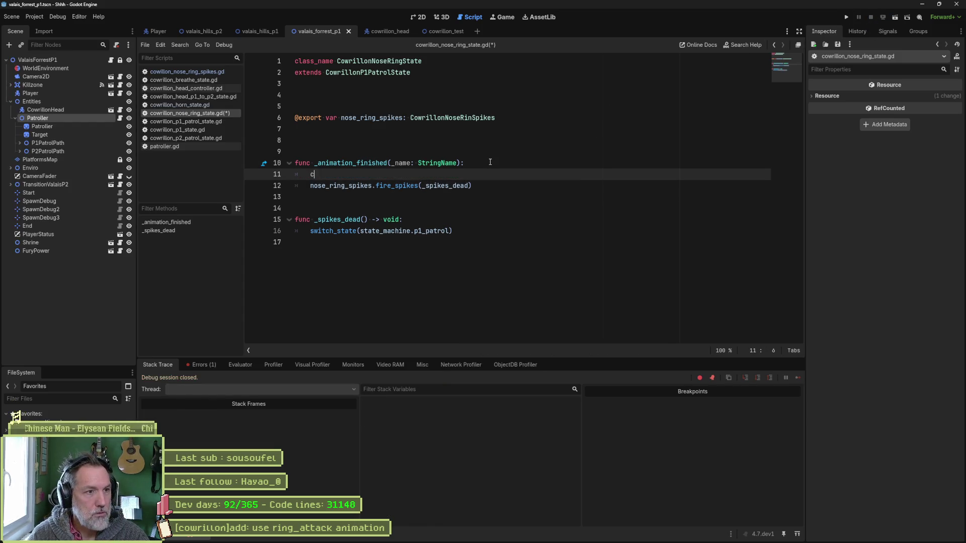
type("h")
key("BackSpace")
key("BackSpace")
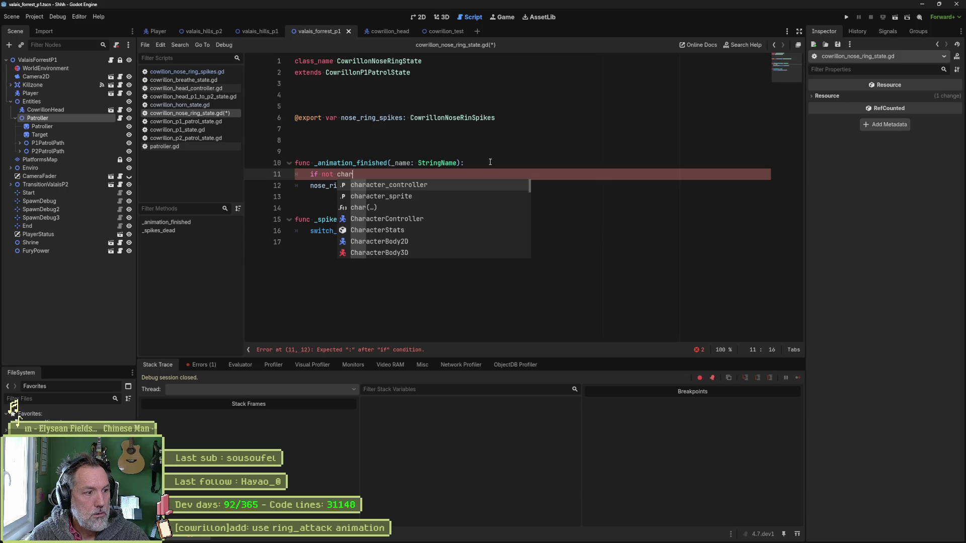
key("Return")
type(".is_p2:")
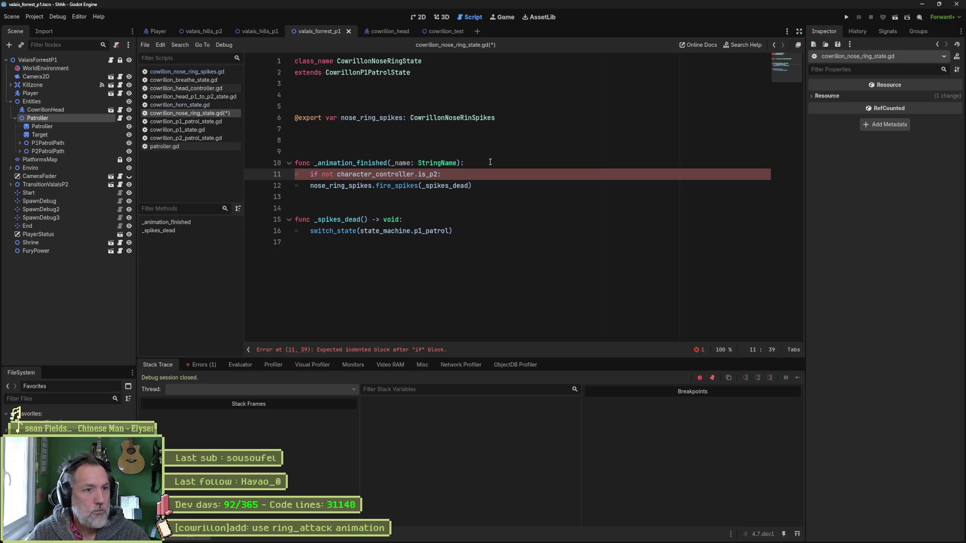
key("Down")
key("Page_Up")
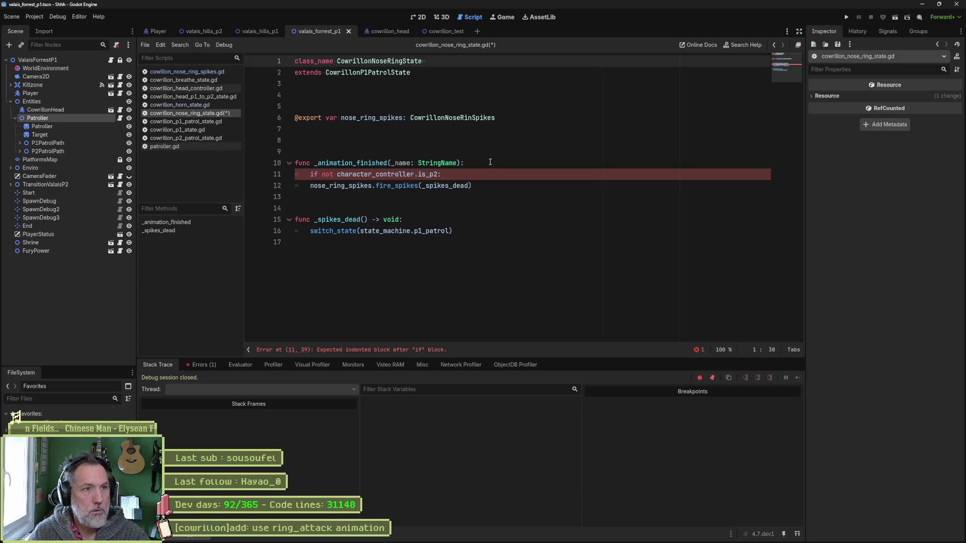
left_click(310, 182)
key("Tab")
key("ctrl+s")
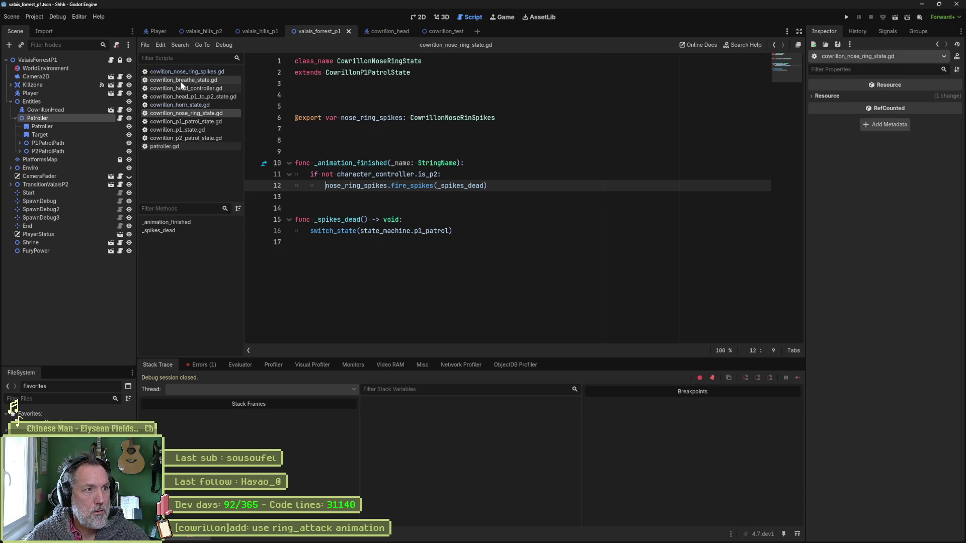
Step: Look up is_p2 in the CowrillonHead controller script, then run the forest level with F6
left_click(120, 109)
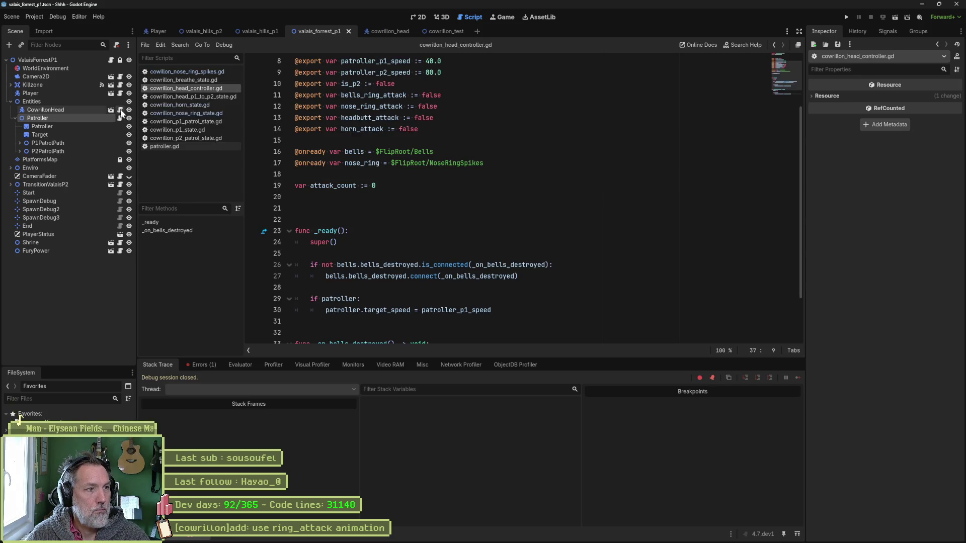
double_click(353, 85)
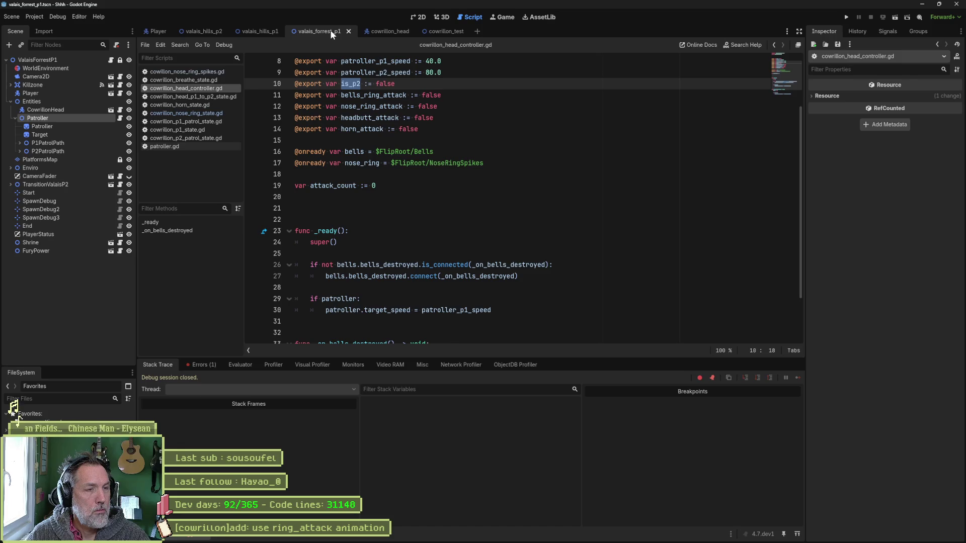
key("F6")
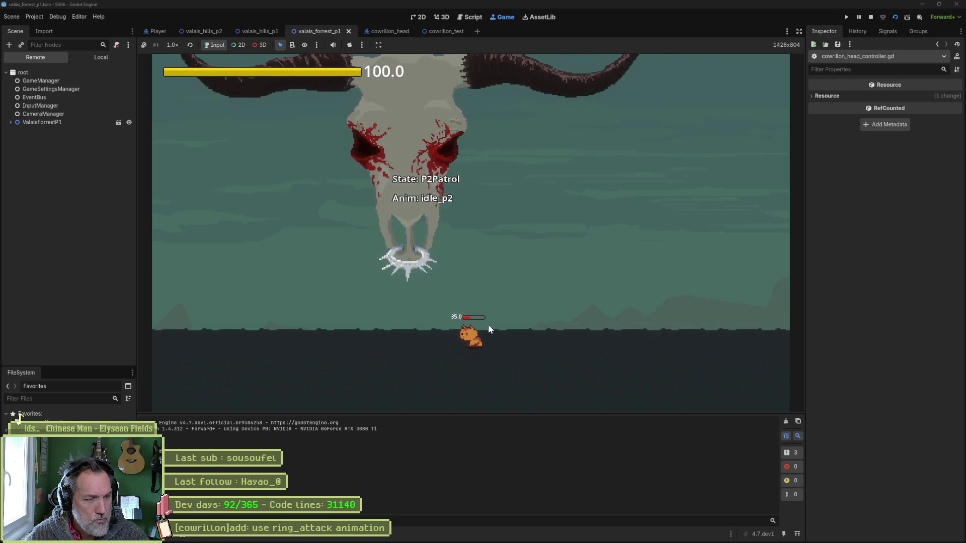
Step: Walk the cat right through the boss fight, then stop the game with F8
key("d")
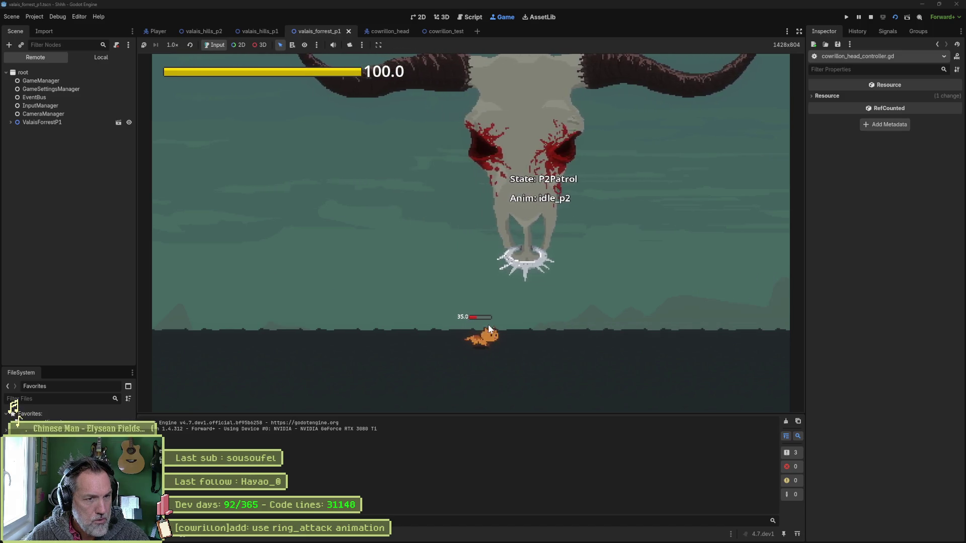
key("d")
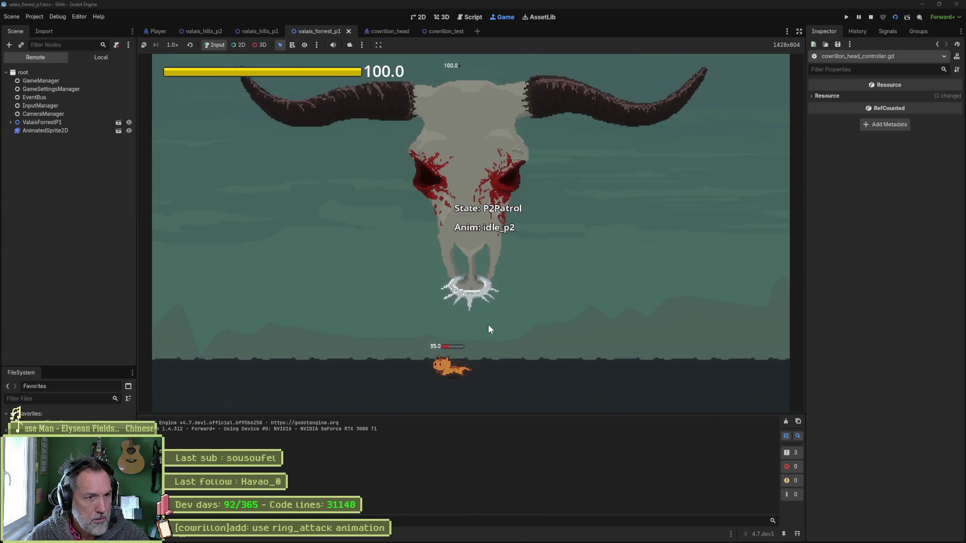
key("d")
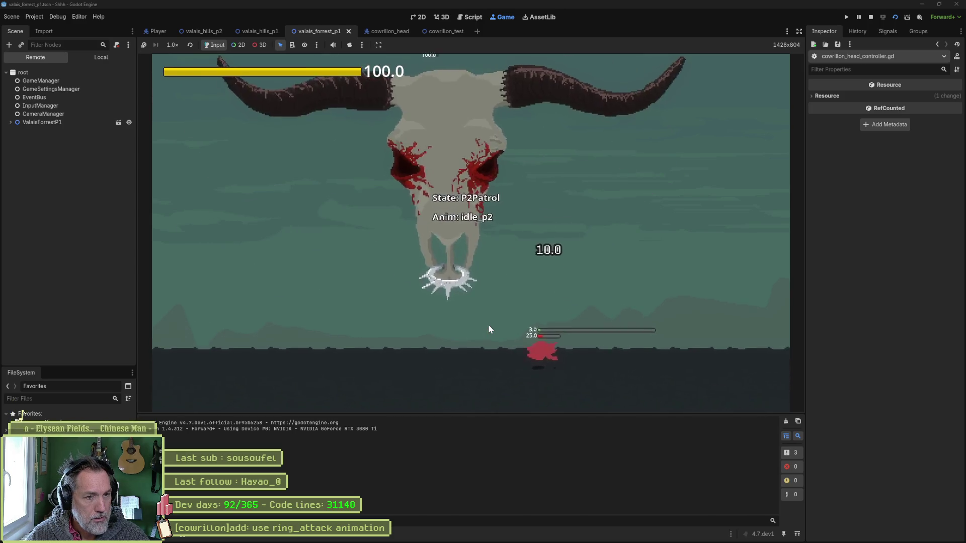
key("F8")
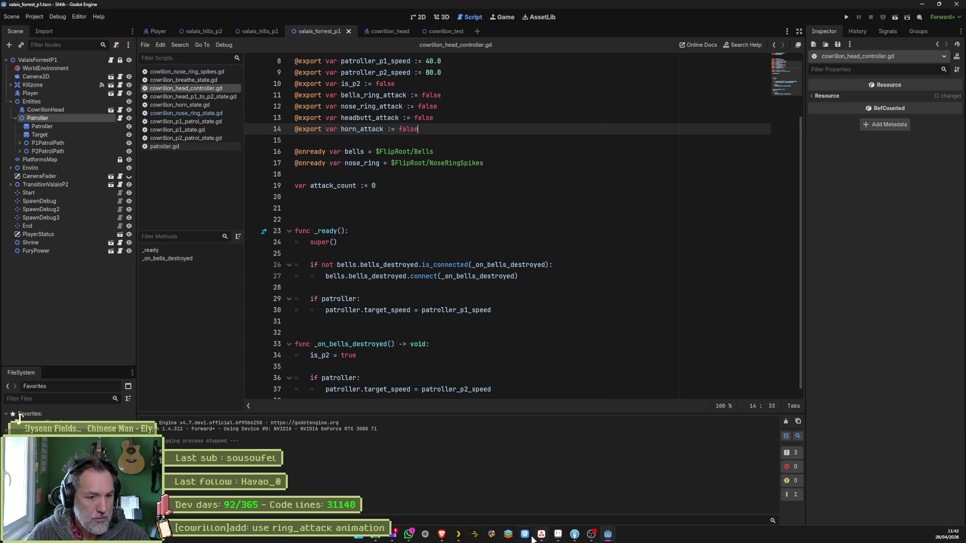
Step: Check the remove nose spikes task in Asana, then return to Godot's script editor
left_click(541, 535)
left_click(384, 133)
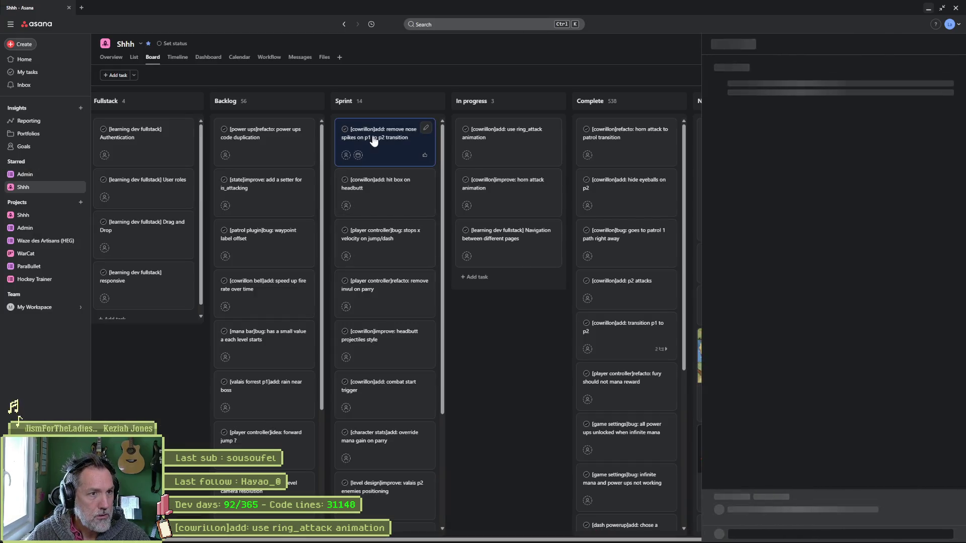
left_click(928, 10)
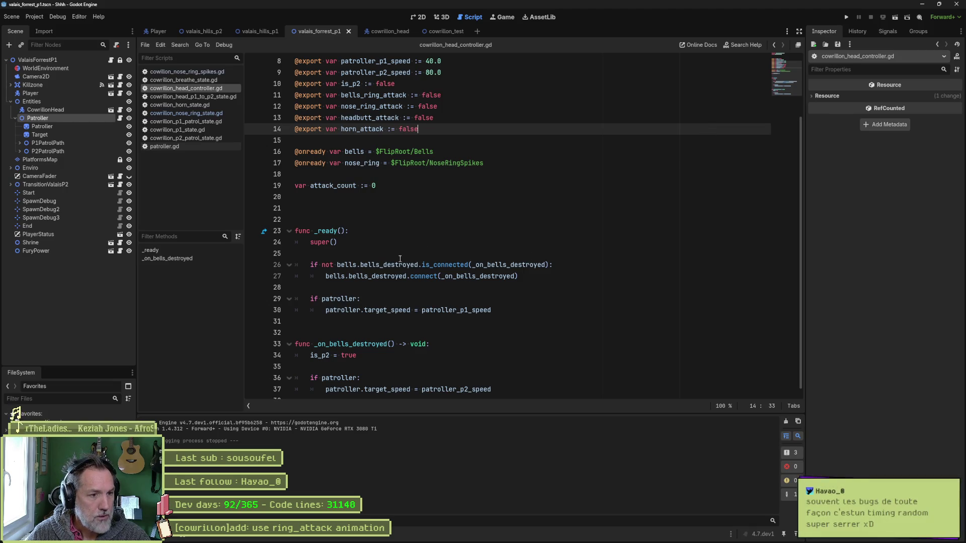
scroll(407, 283, "down", 1)
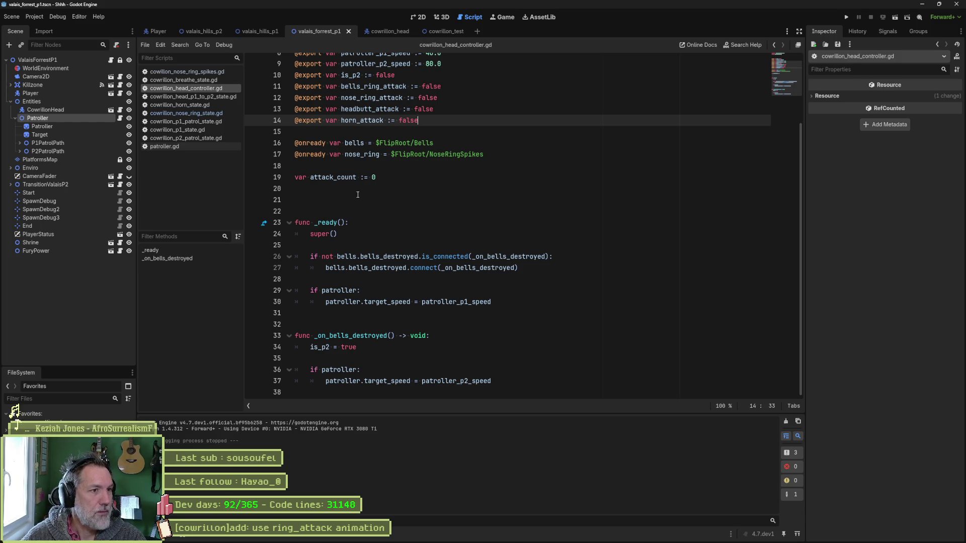
left_click(373, 177)
left_click(402, 154)
left_click(364, 143)
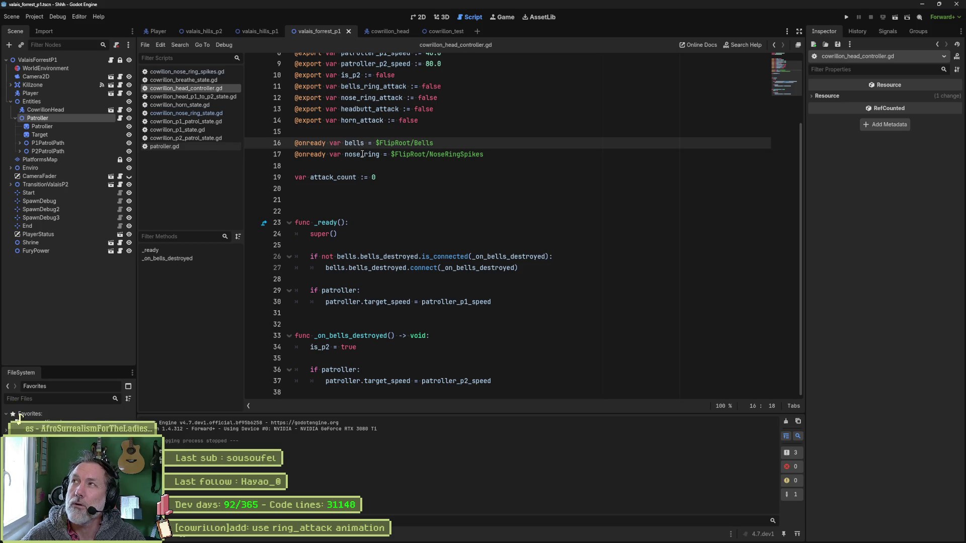
left_click(346, 155)
left_click(348, 147)
double_click(346, 154)
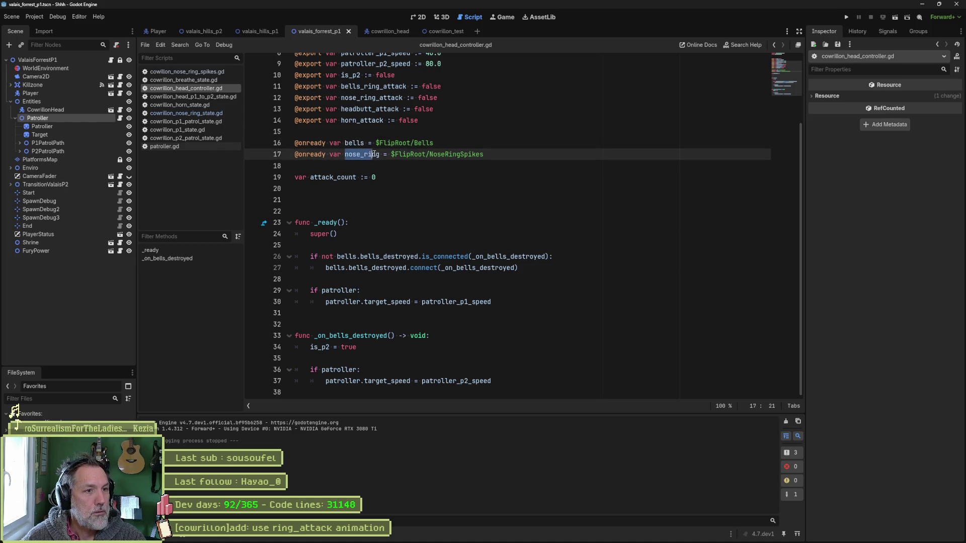
left_click(368, 143)
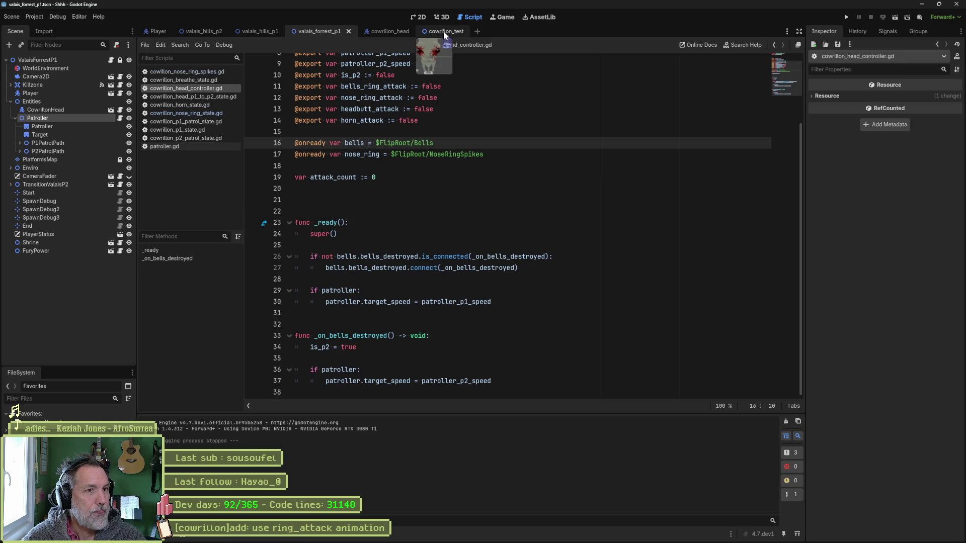
mouse_move(511, 538)
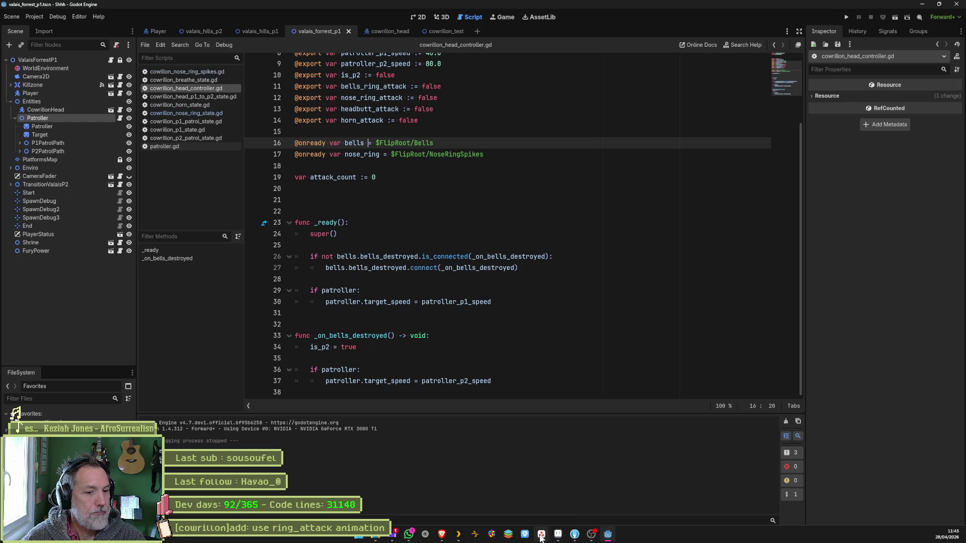
Step: Select horn frames 45–49 in Aseprite, then open Asana's use ring_attack animation task details
left_click(557, 535)
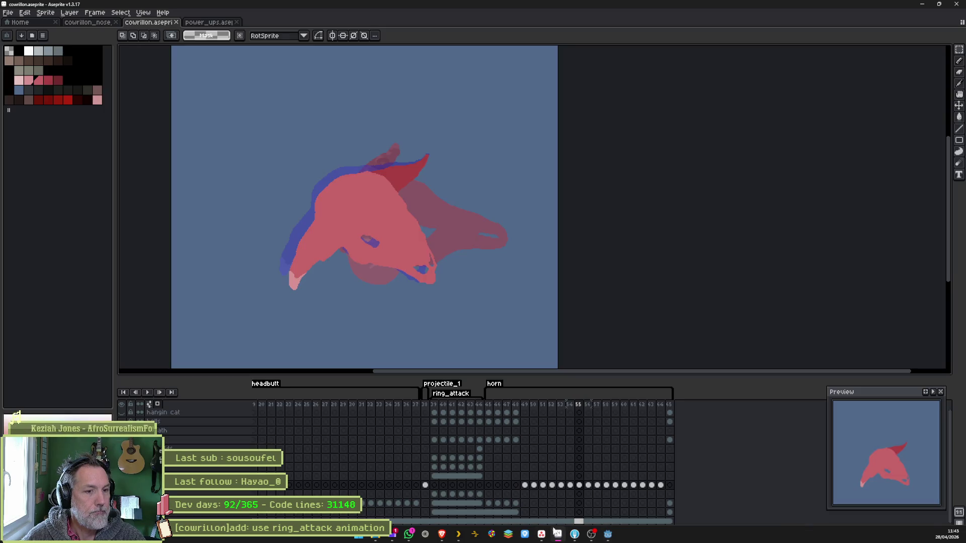
left_click(488, 404)
left_click_drag(488, 404, 671, 405)
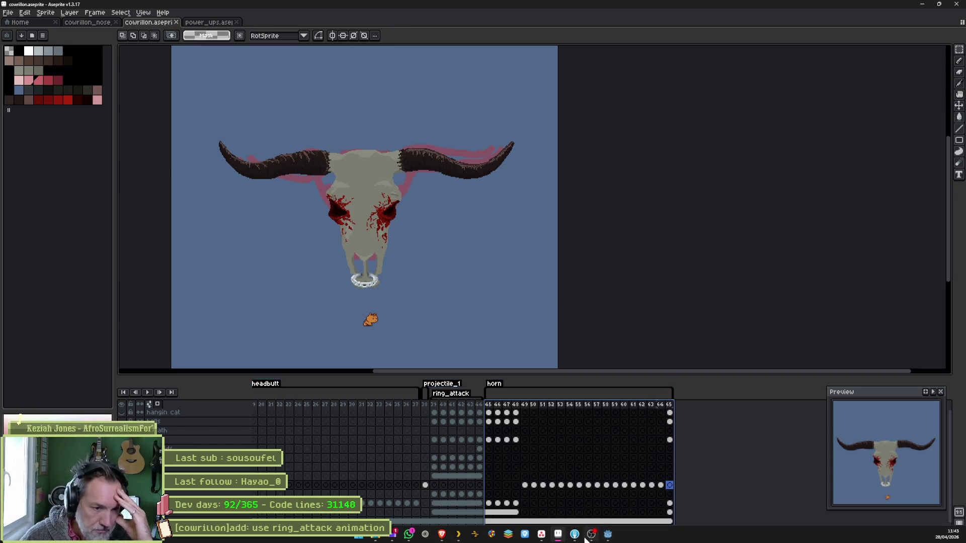
left_click(537, 537)
left_click(523, 134)
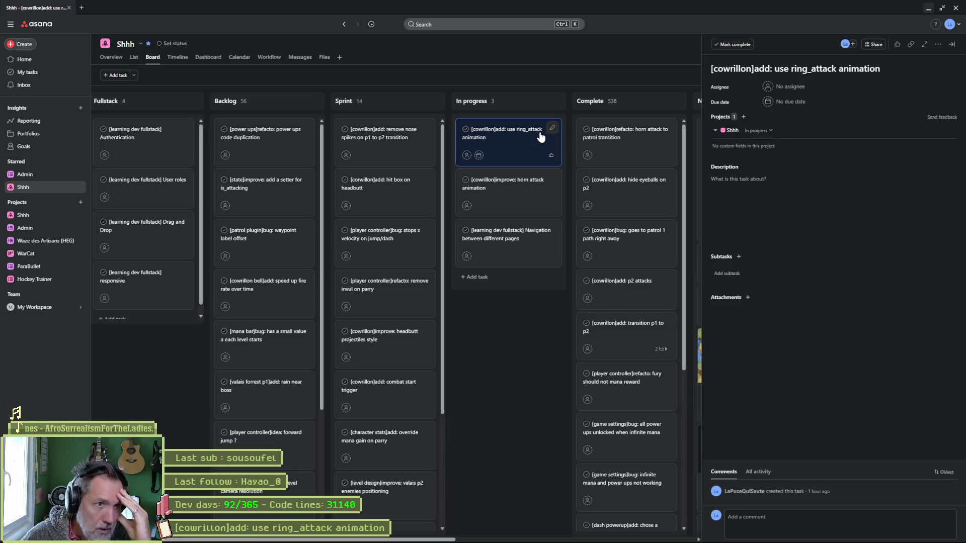
Step: Select the ring_attack task title, close its details panel, and return to Godot's 2D view
left_click(821, 75)
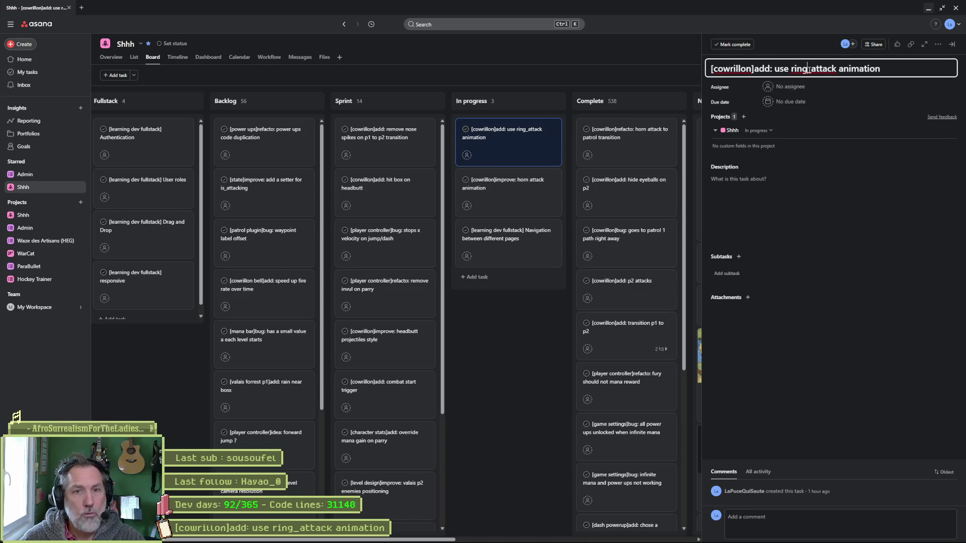
key("ctrl+a")
left_click(533, 441)
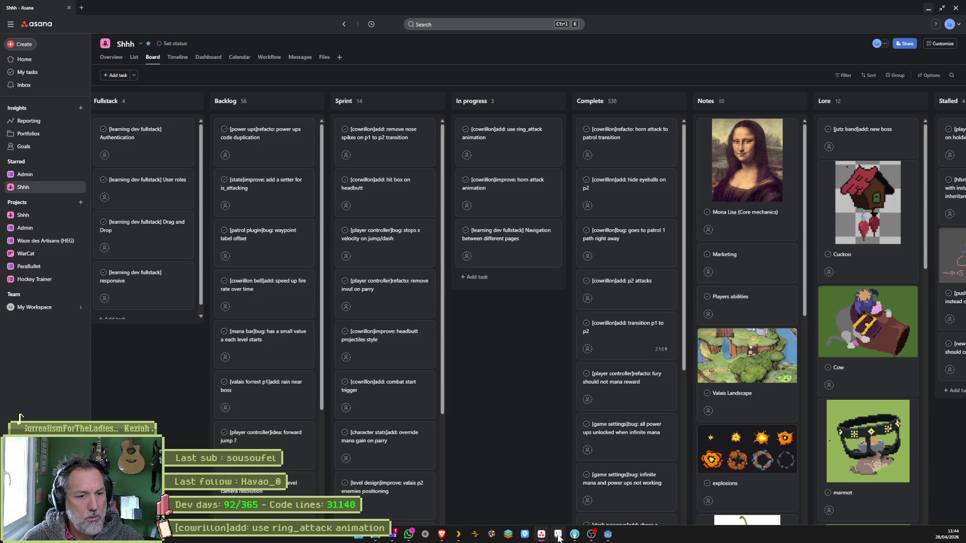
left_click(607, 534)
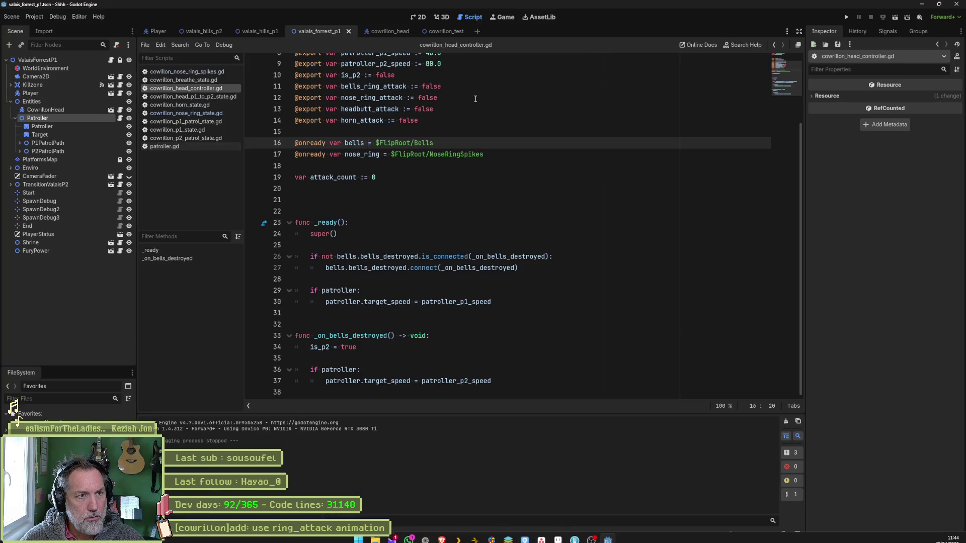
left_click(421, 17)
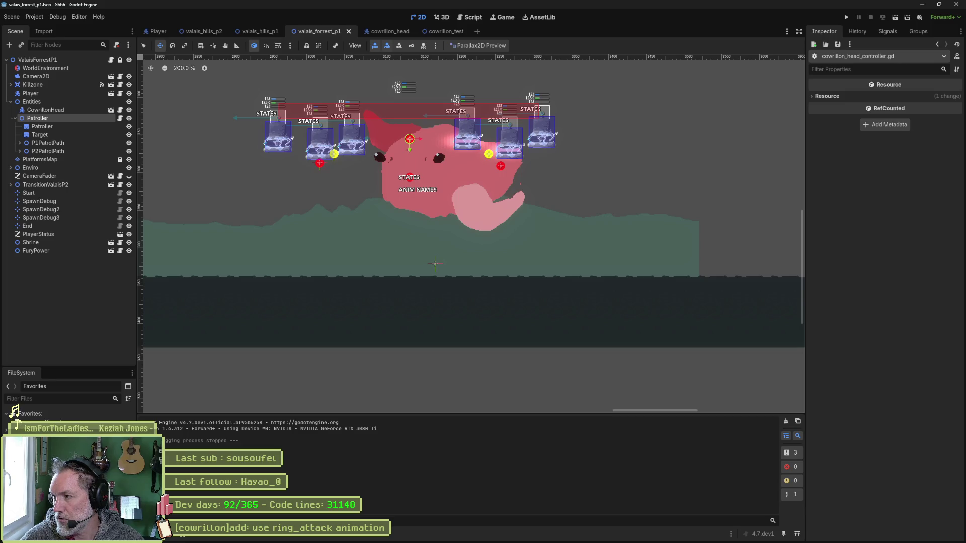
Step: Nudge the Patroller one unit right, then run and test-play the boss fight with F5
key("Right")
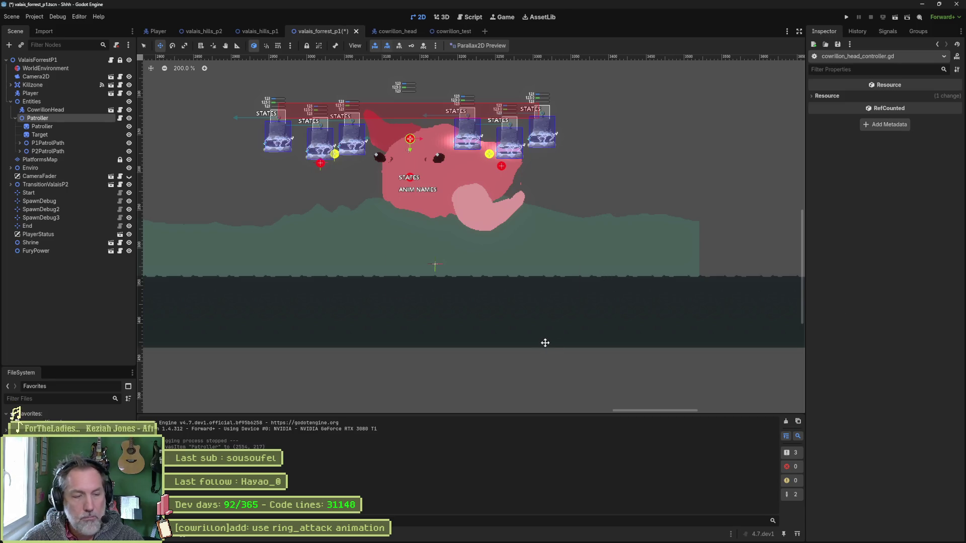
key("F5")
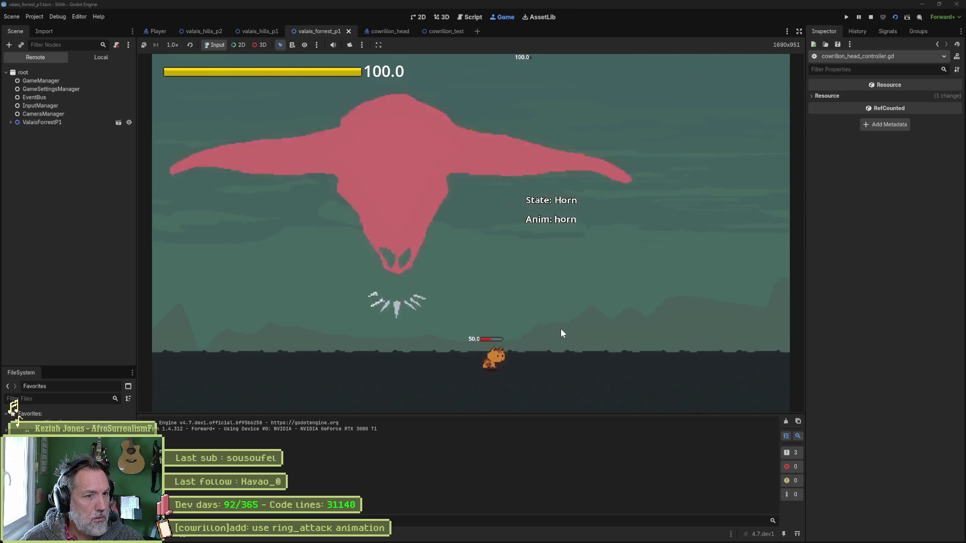
key("F5")
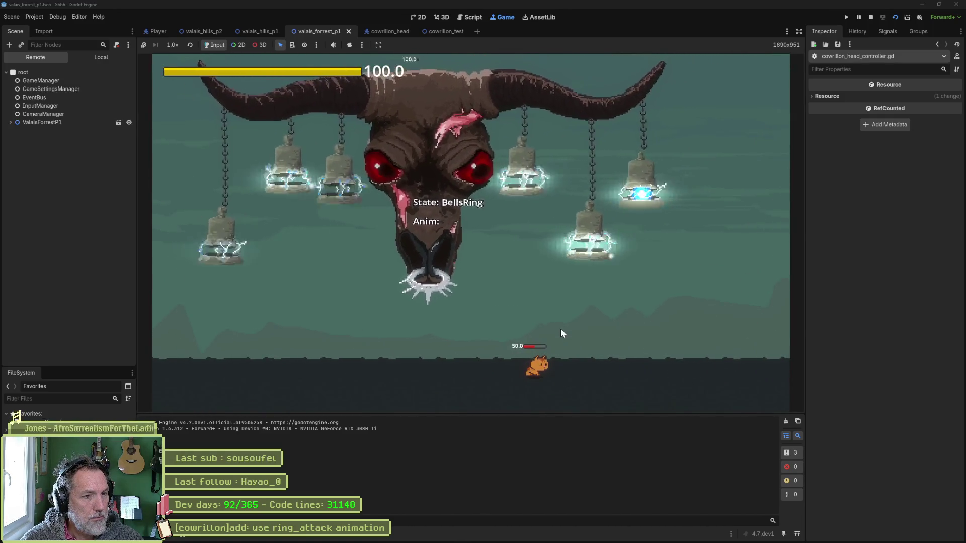
key("Left")
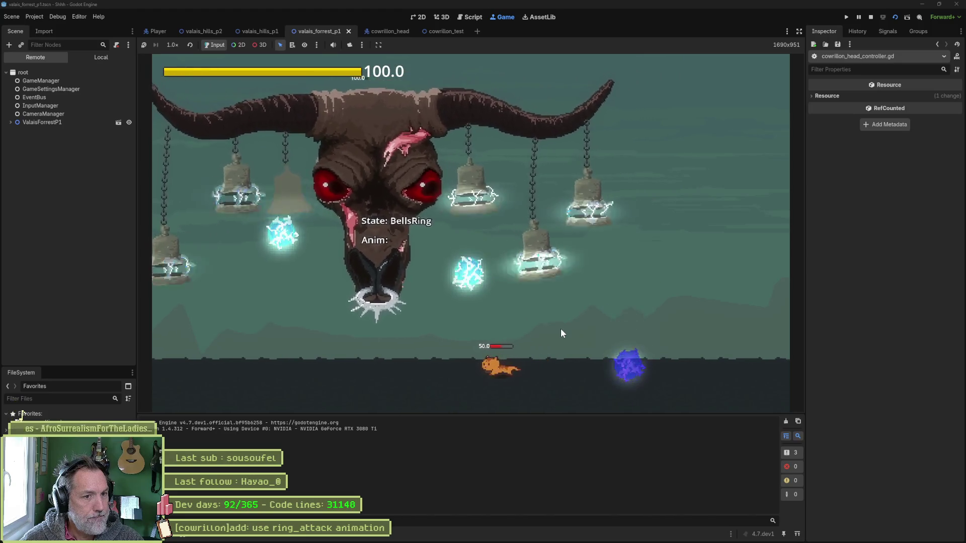
key("Right")
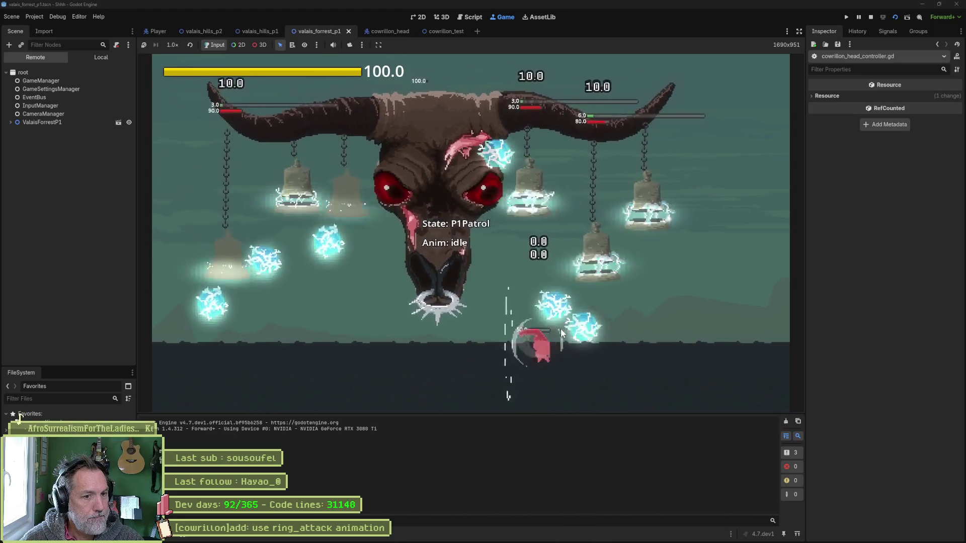
key("Left")
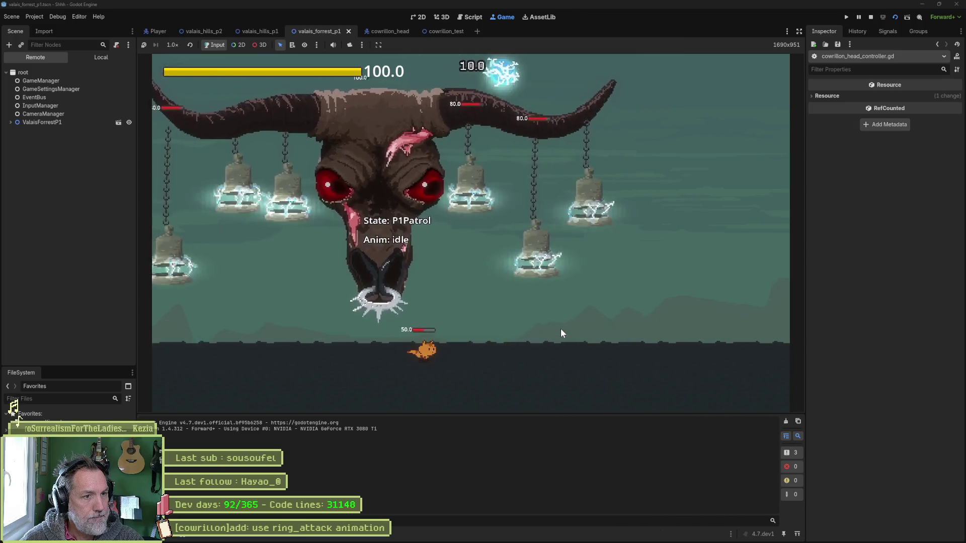
key("Right")
key("F8")
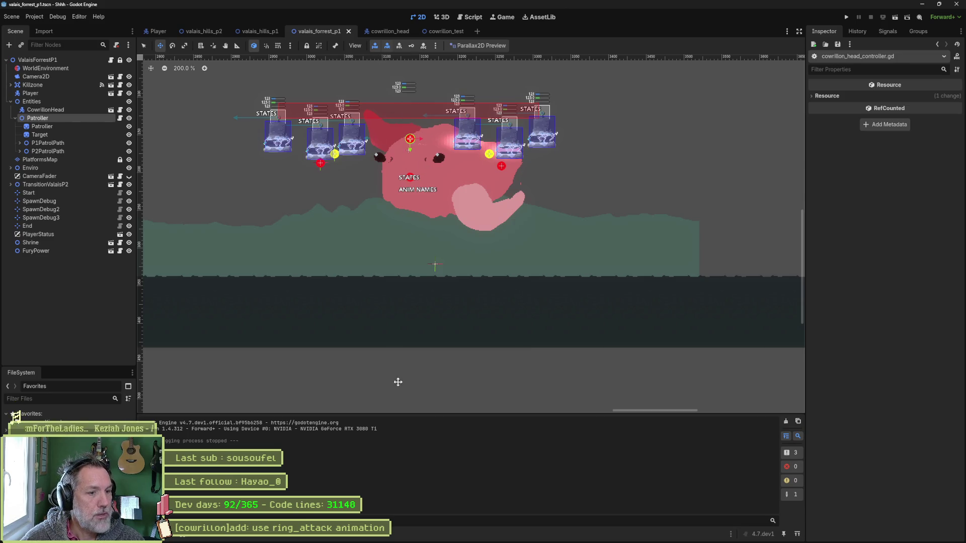
Step: Move the 'use ring_attack animation' card into Asana's Complete column
left_click(477, 534)
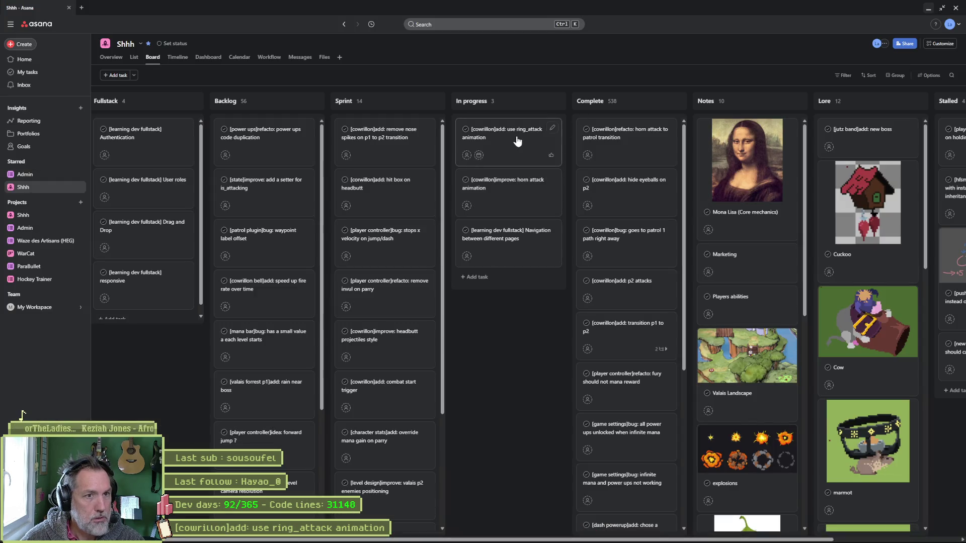
left_click(517, 141)
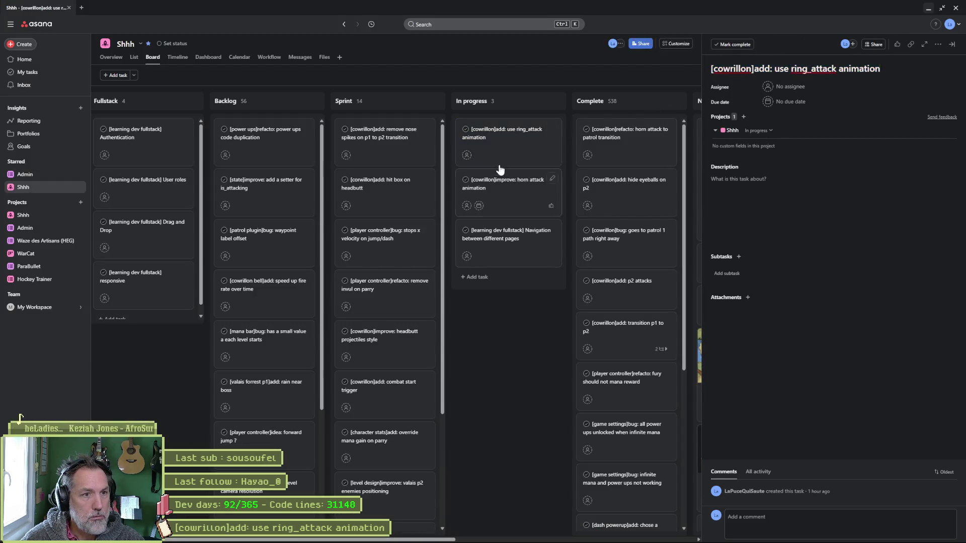
key("Escape")
left_click_drag(546, 130, 673, 126)
key("alt+Tab")
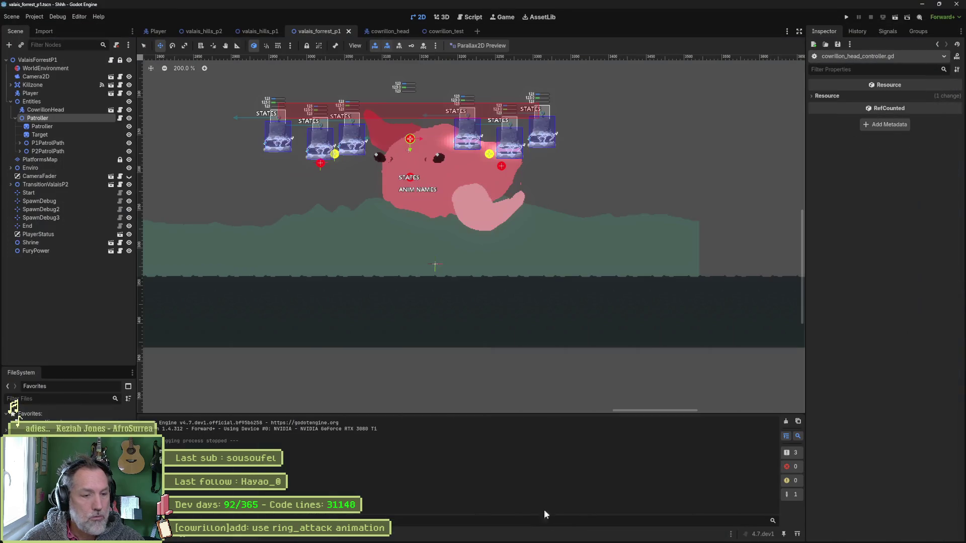
left_click(571, 534)
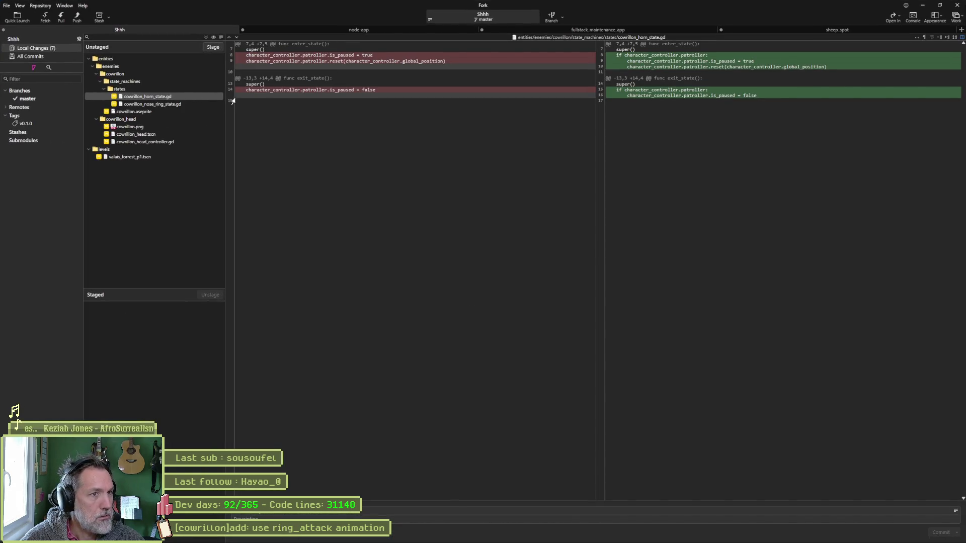
Step: Review the diffs of the cowrillon scripts, scene and sprite sheet, then stage all seven changes
mouse_move(725, 56)
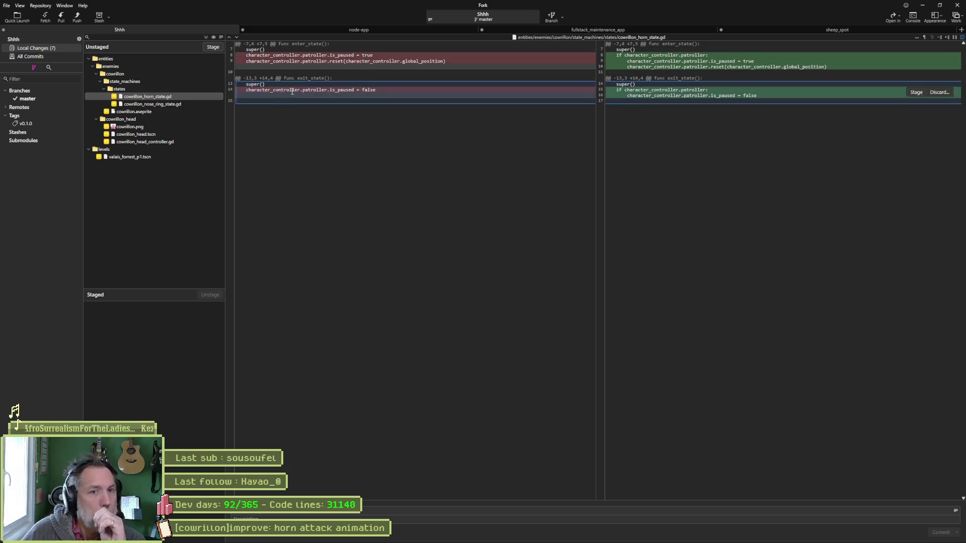
left_click(168, 104)
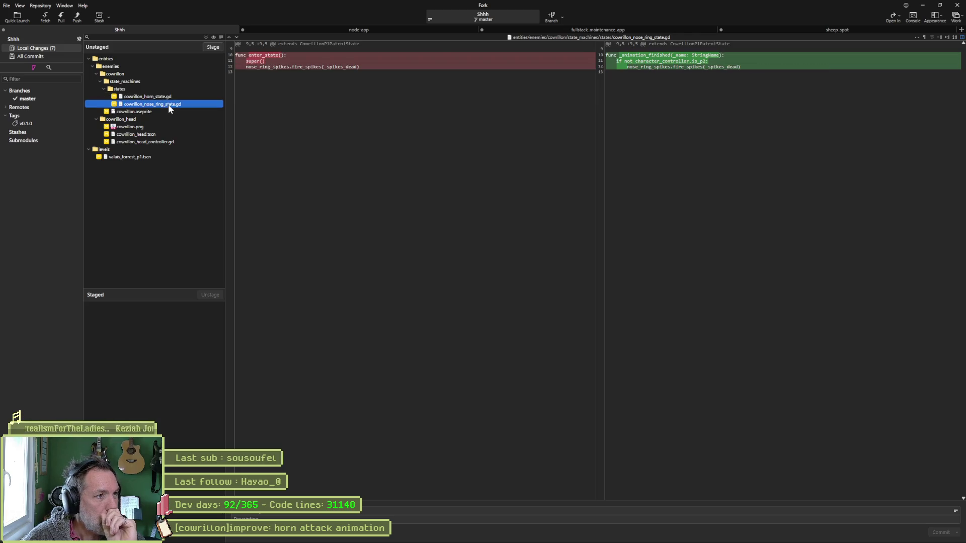
left_click(155, 134)
key("Up")
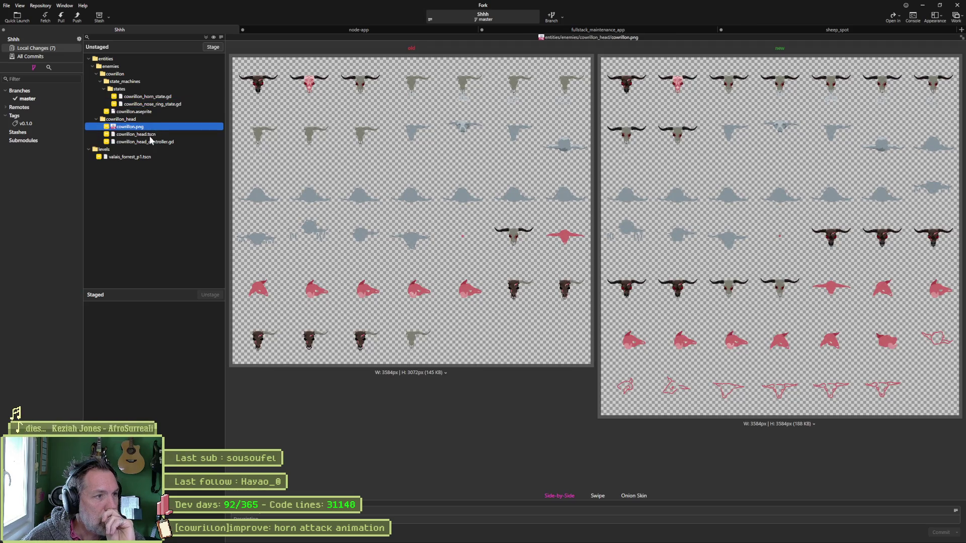
left_click(169, 143)
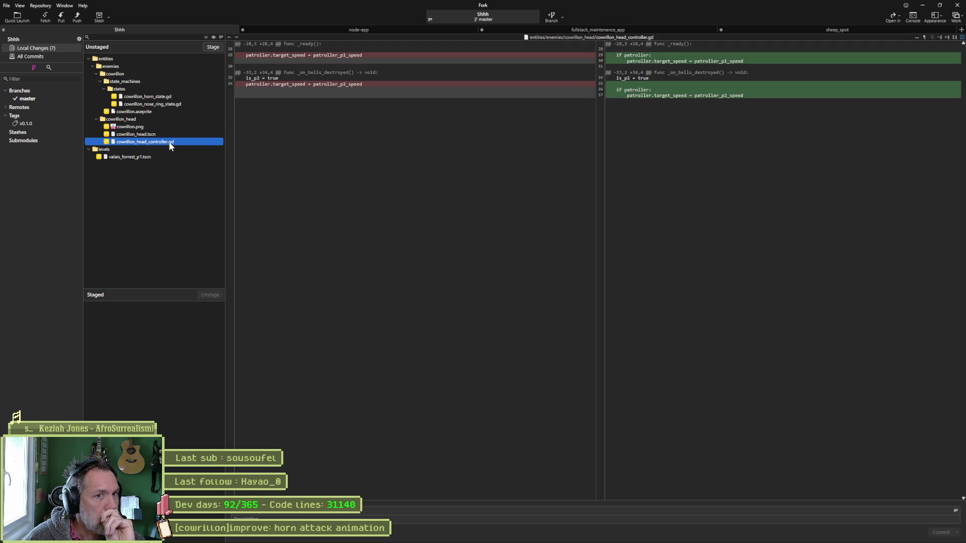
left_click(210, 47)
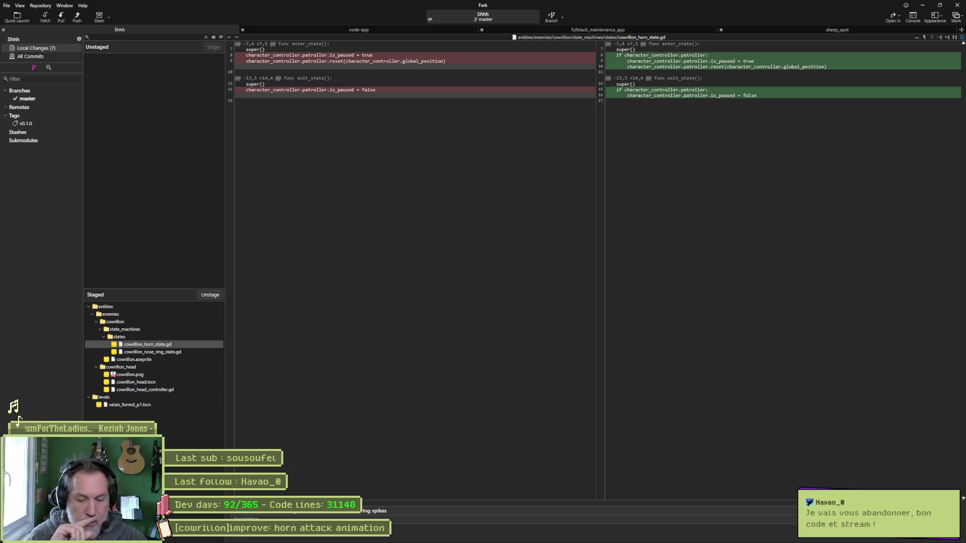
Step: Commit the staged changes with a message about the null exception fix and added hit_box
type(" & [cowrillon")
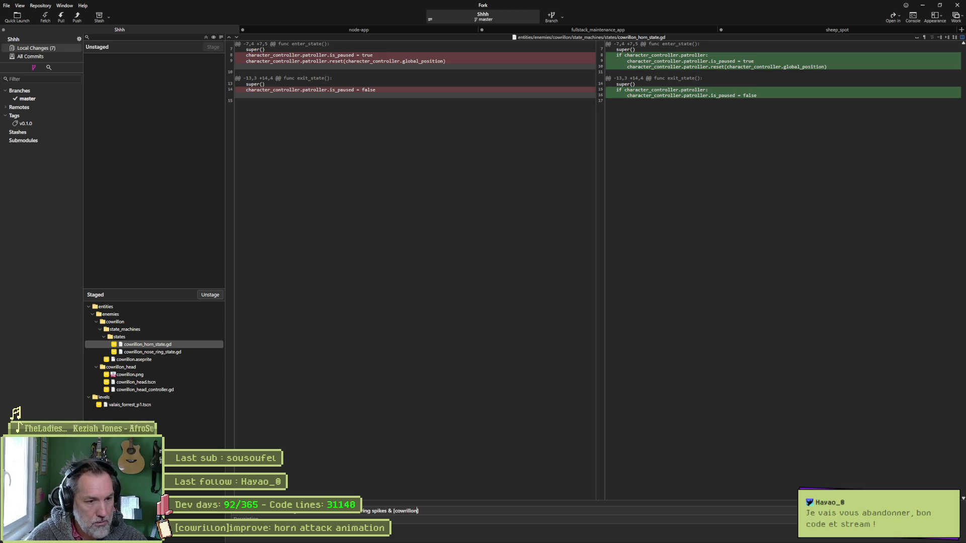
type("ixed:")
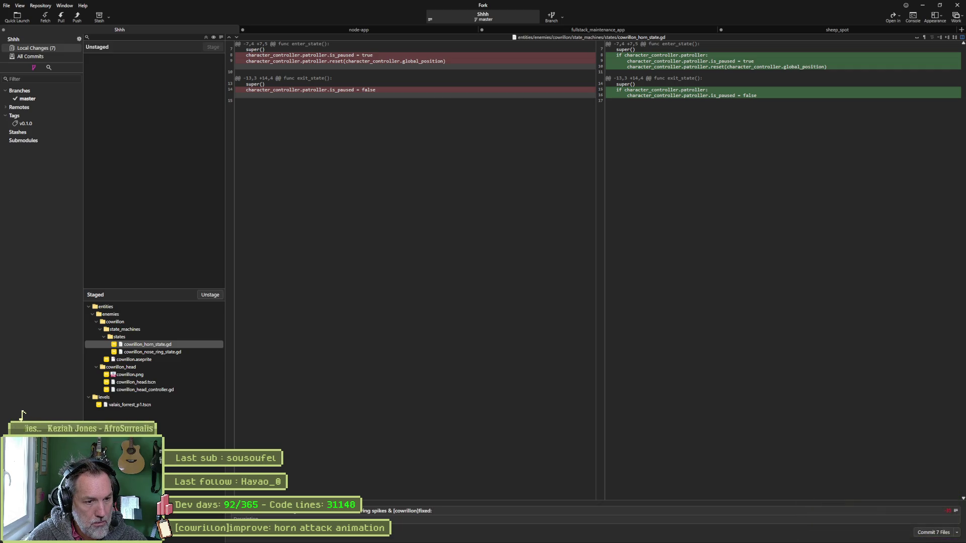
type(" null")
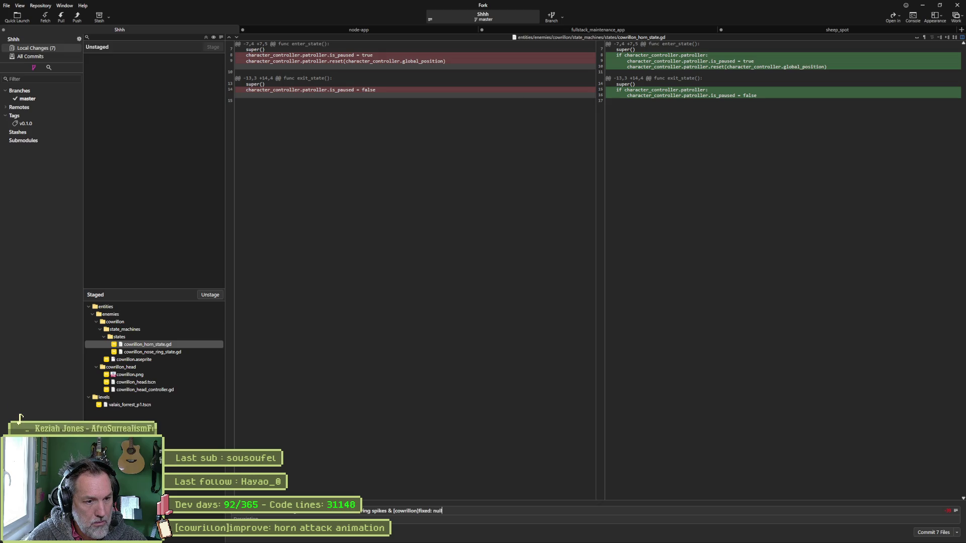
type(" exceptio")
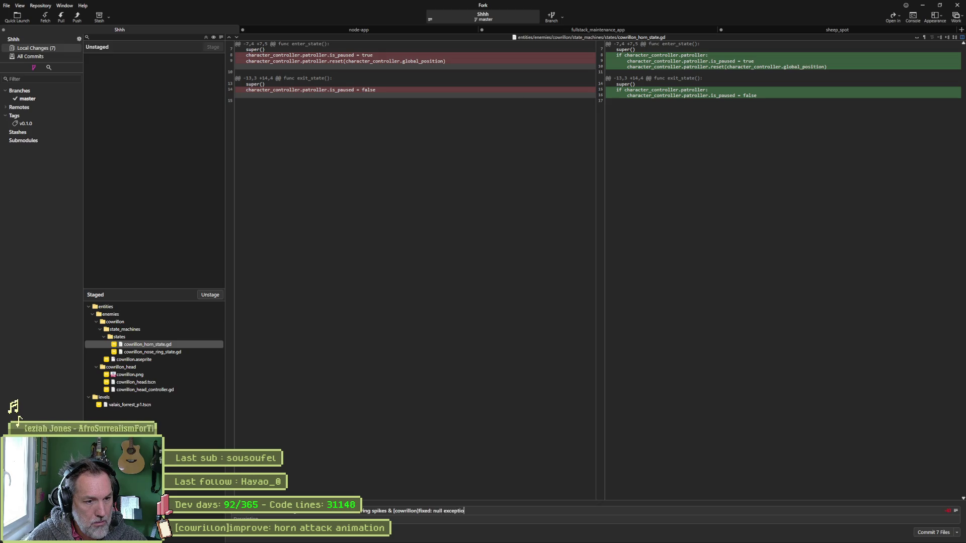
type("ing spikes & [")
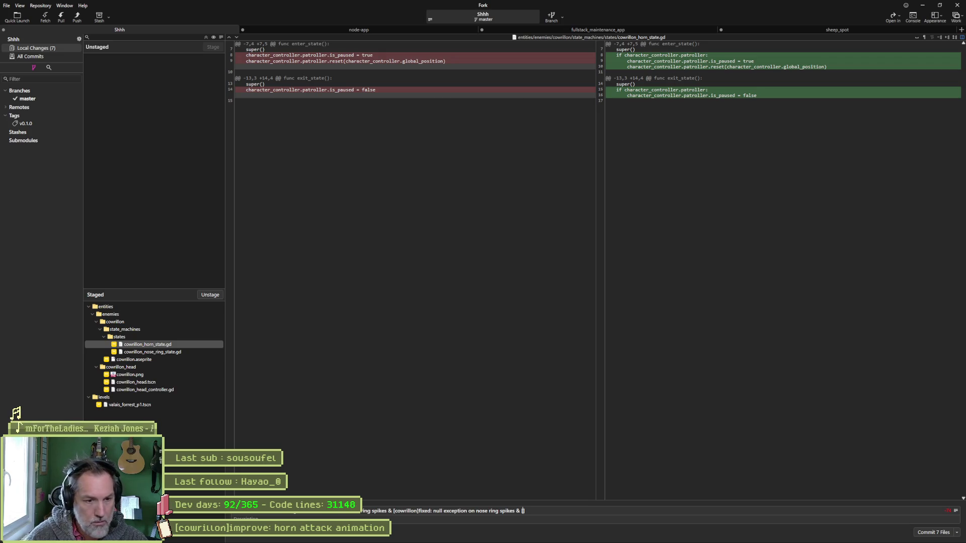
type("cowrillon]added:")
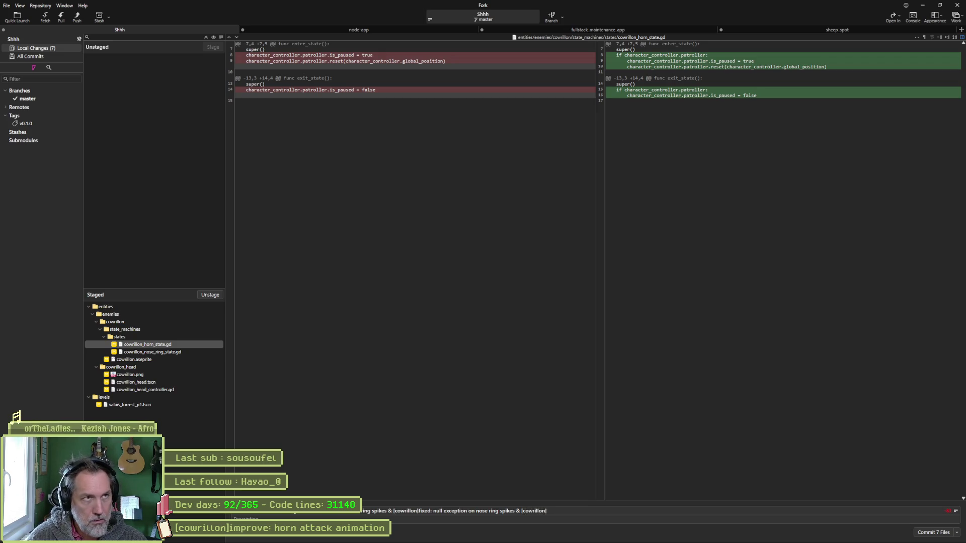
type(" hit_box")
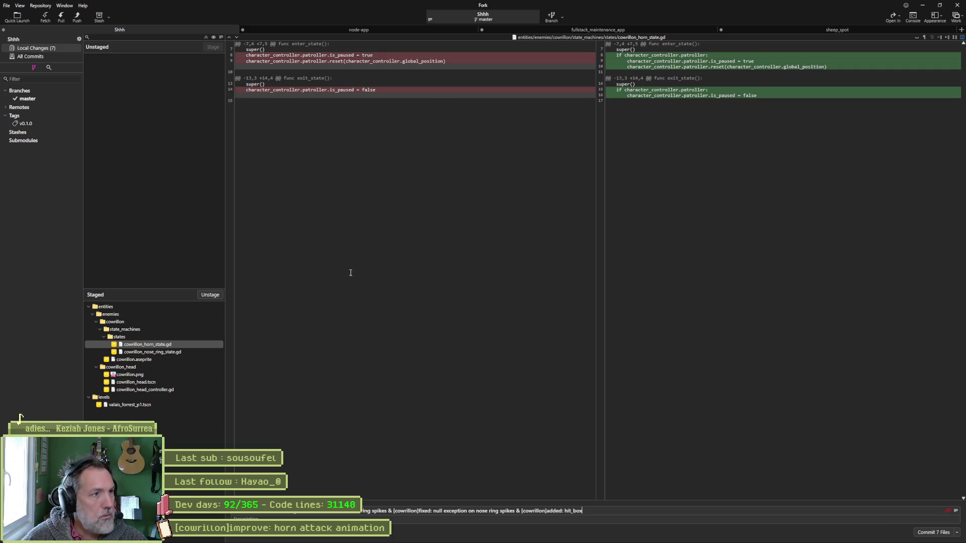
left_click(944, 531)
Step: Push the new commit on master to origin
left_click(77, 20)
left_click(530, 298)
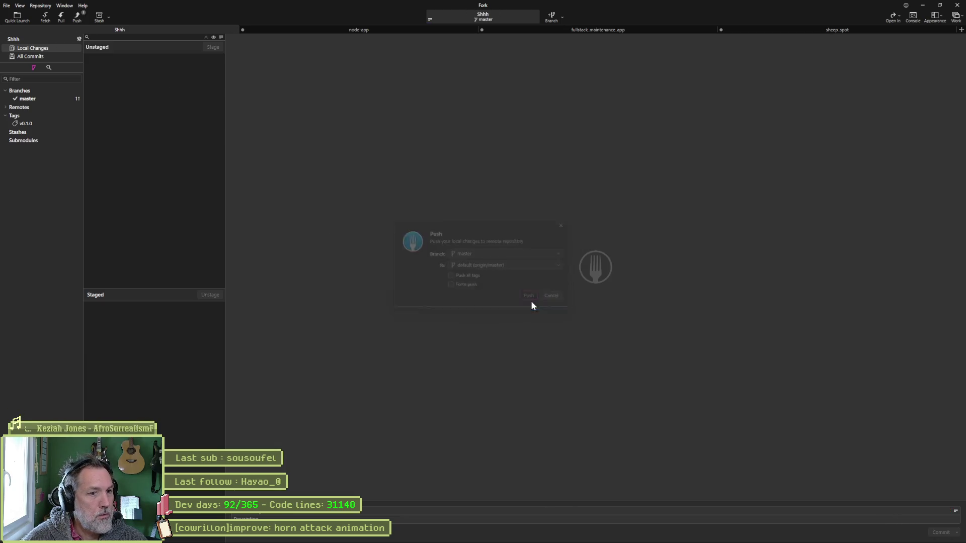
left_click(924, 7)
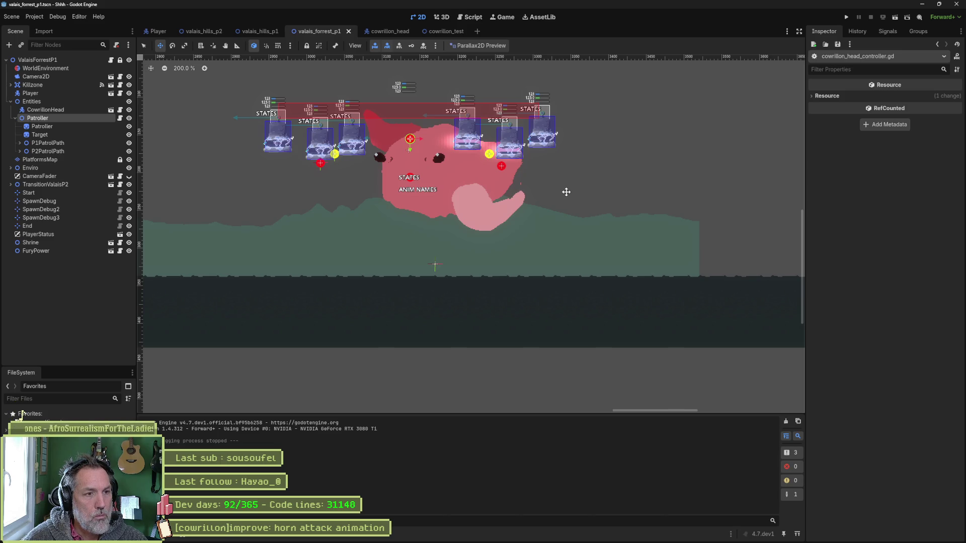
Step: Bring up the Asana board and review the horn attack animation task details
mouse_move(469, 541)
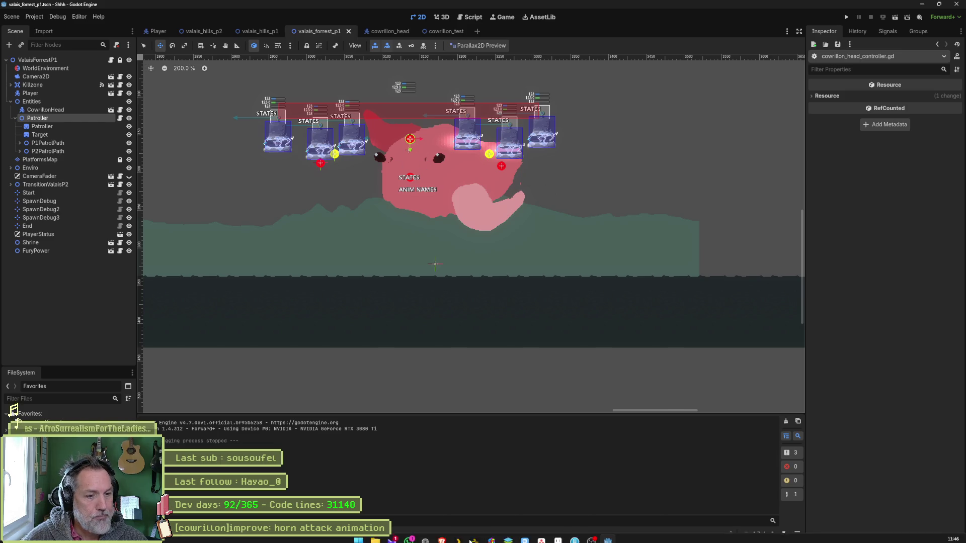
left_click(556, 535)
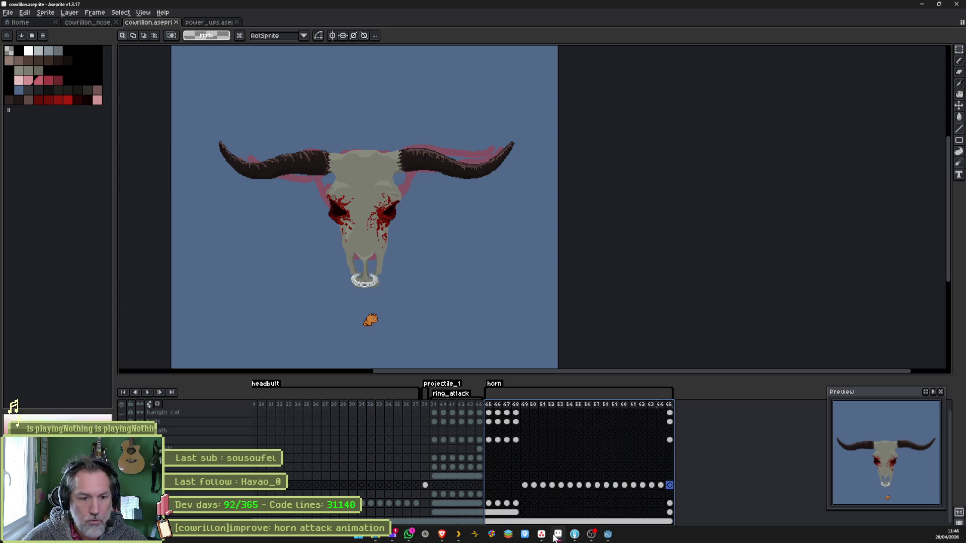
left_click(541, 534)
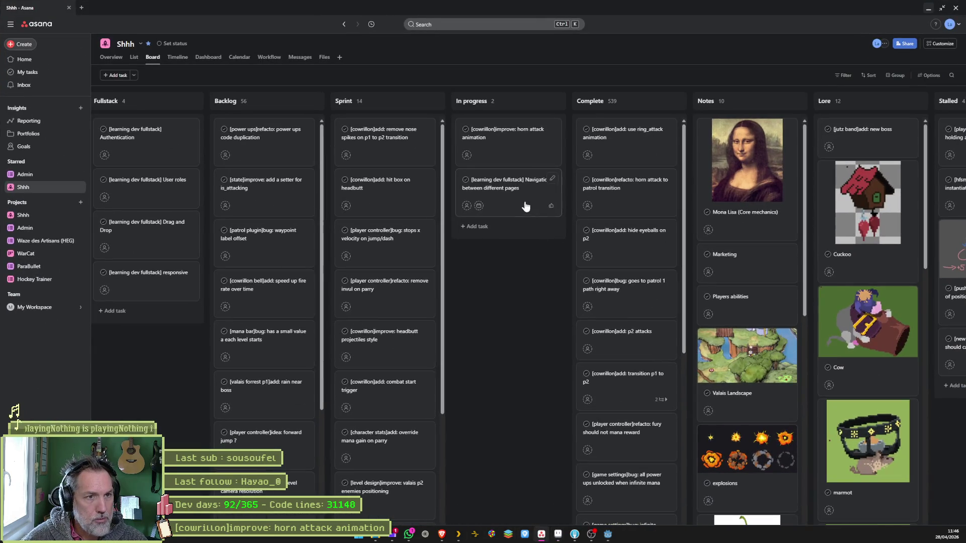
left_click(514, 142)
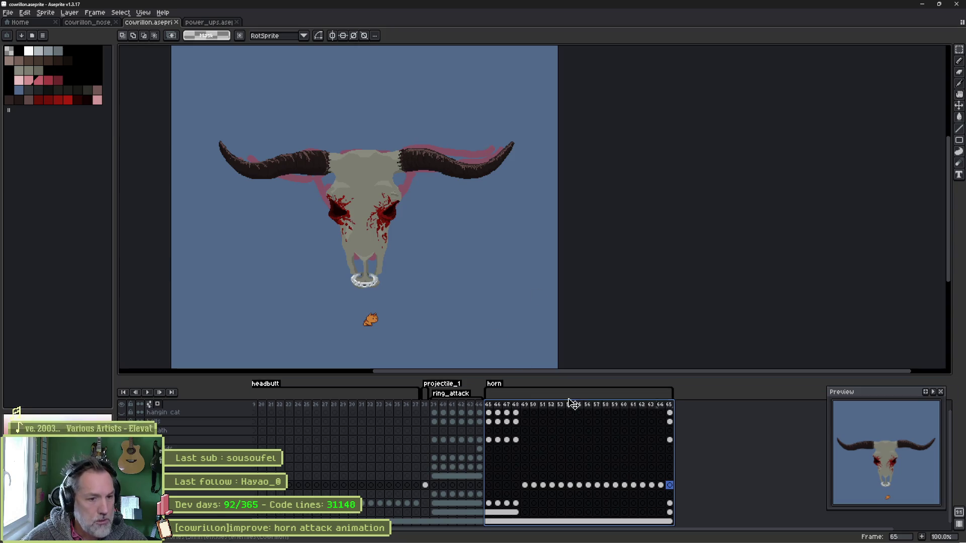
Step: Zoom in on frame 50 and erase the top of the purple shape into a thin slit
left_click(552, 406)
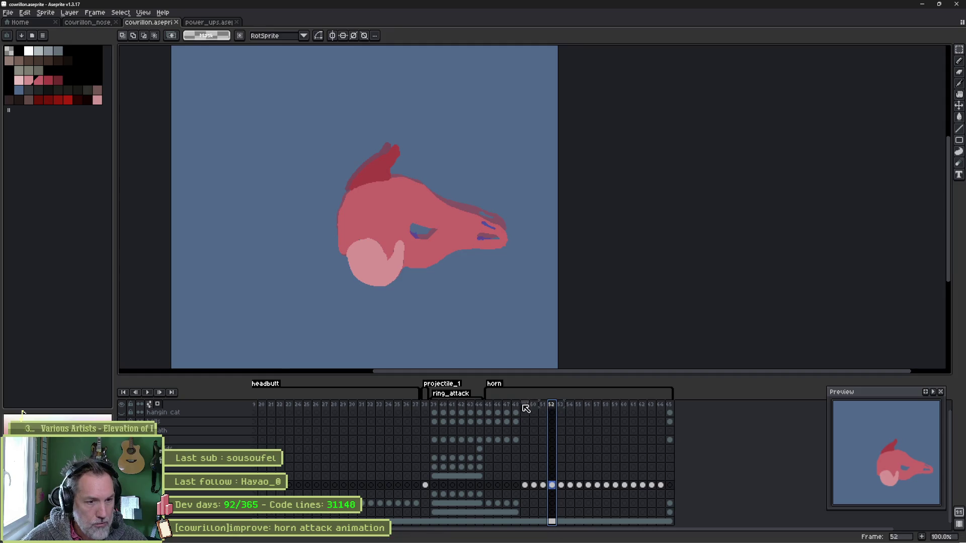
left_click_drag(488, 405, 536, 418)
left_click(488, 408)
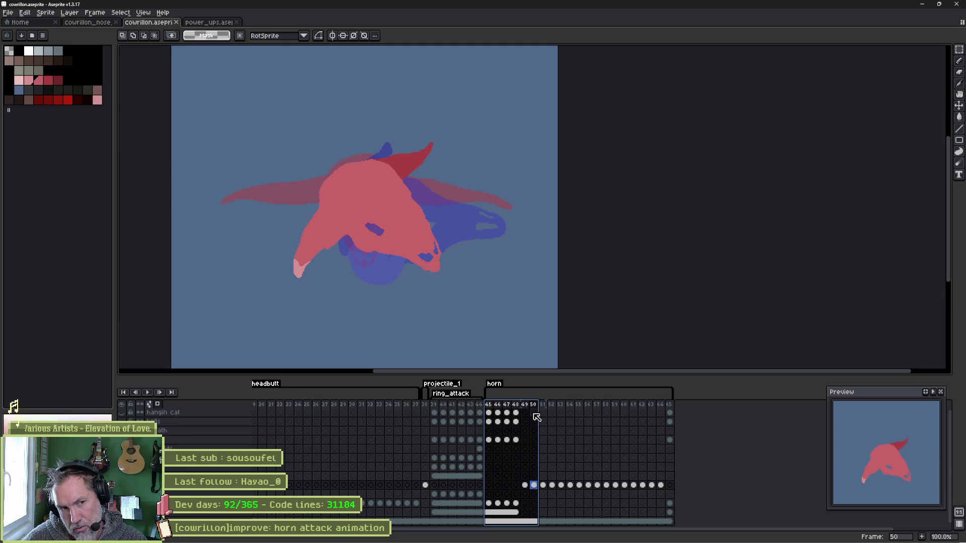
scroll(416, 231, "up", 4)
left_click(321, 220, "ctrl")
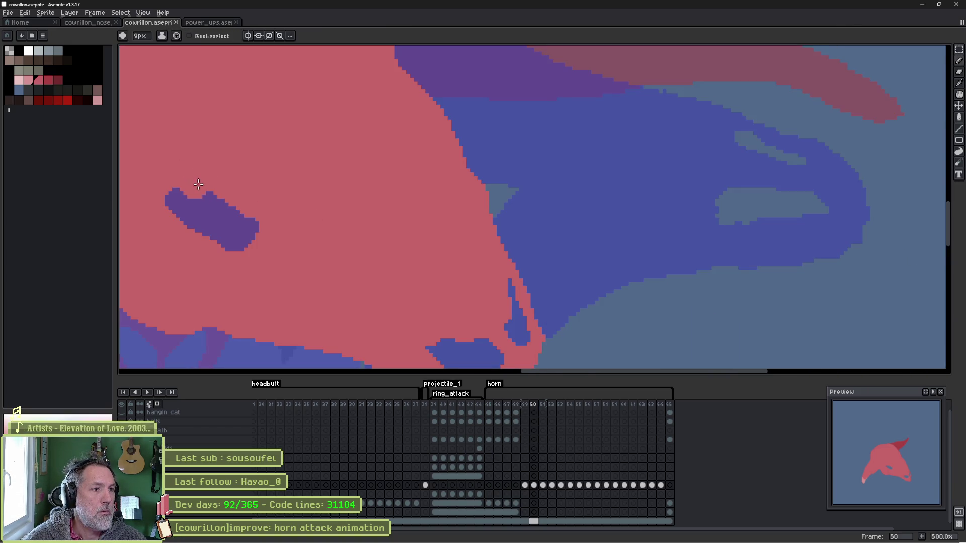
left_click_drag(196, 182, 243, 204)
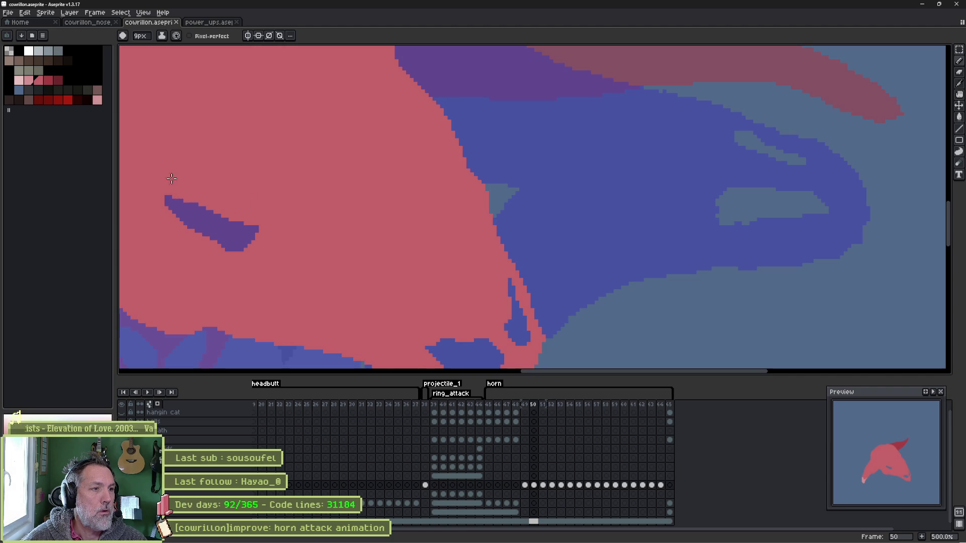
left_click_drag(176, 201, 213, 202)
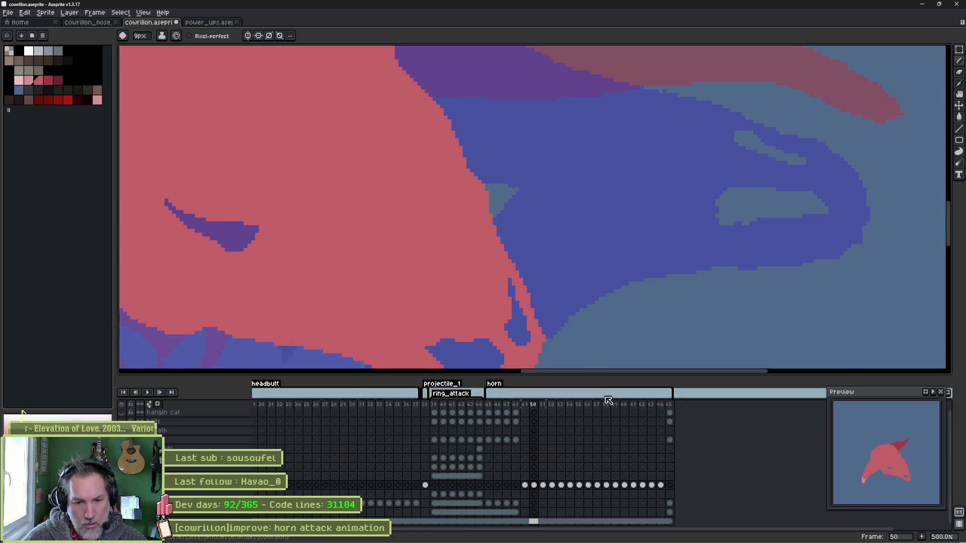
Step: Flip between frames 50 and 51 to compare, then select frames 51–55
left_click(543, 484)
key("Left")
key("Right")
key("Left")
key("Right")
key("Left")
key("Right")
left_click_drag(545, 488, 601, 489)
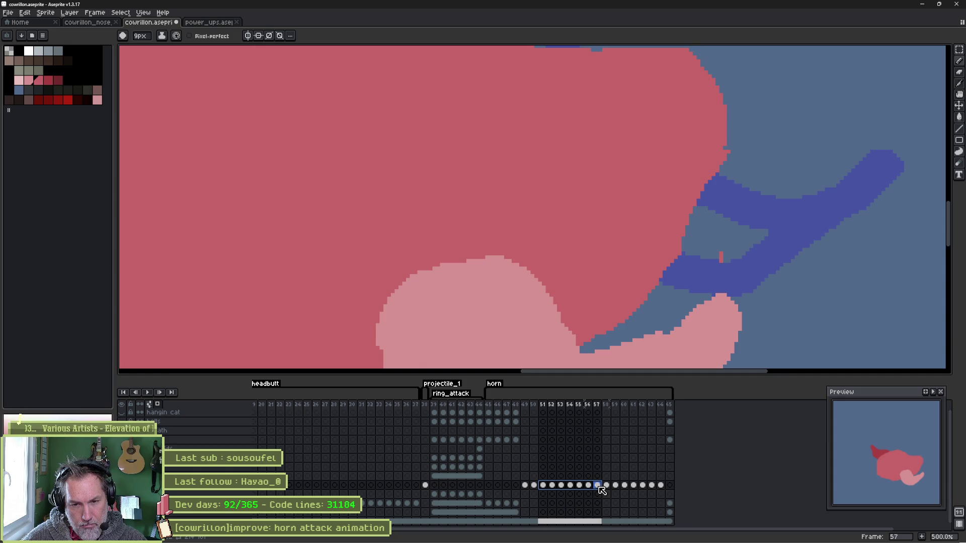
scroll(603, 242, "right", 1)
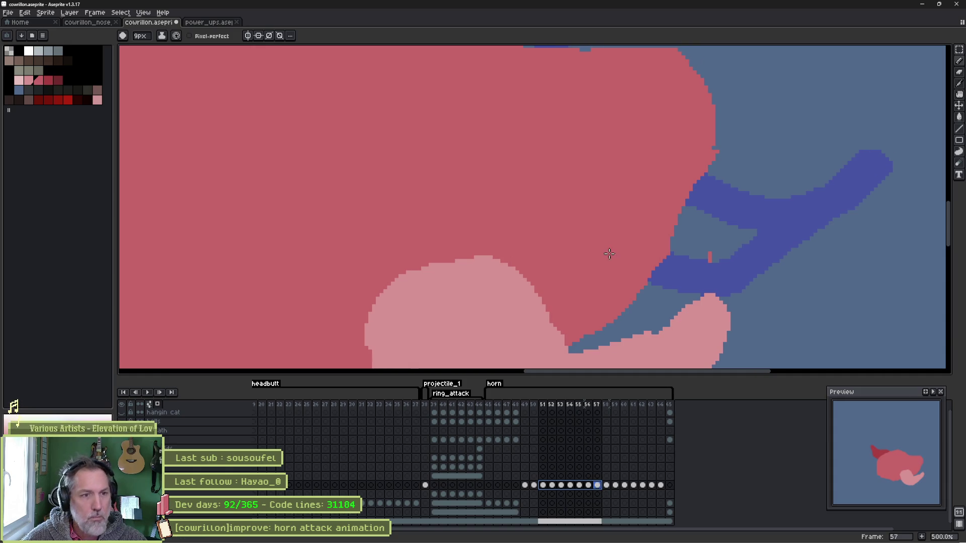
Step: Paint a grey-blue eye hole into frame 57's red skull with the 8px pencil, undoing stray strokes
key("b")
key("minus")
key("minus")
key("minus")
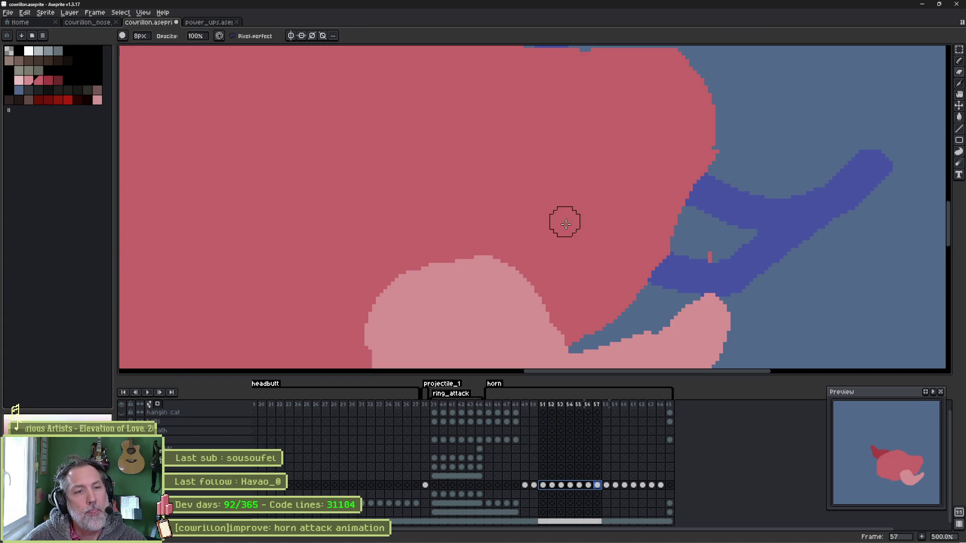
mouse_move(562, 248)
left_mouse_down()
mouse_move(568, 221)
mouse_move(571, 249)
left_mouse_up()
key("ctrl+z")
key("ctrl+z")
mouse_move(519, 202)
left_mouse_down()
mouse_move(545, 233)
mouse_move(518, 206)
left_mouse_up()
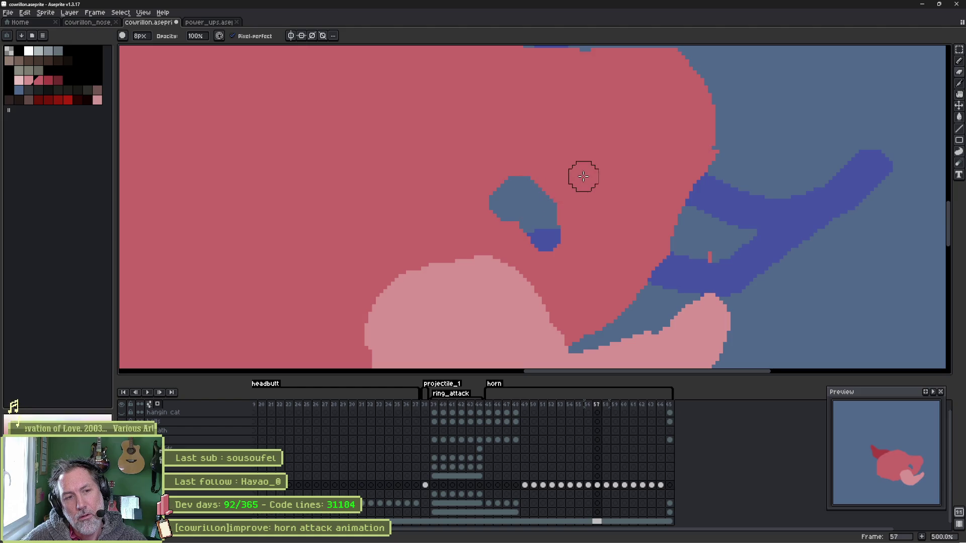
key("e")
left_click_drag(478, 182, 542, 184)
left_click_drag(485, 208, 569, 274)
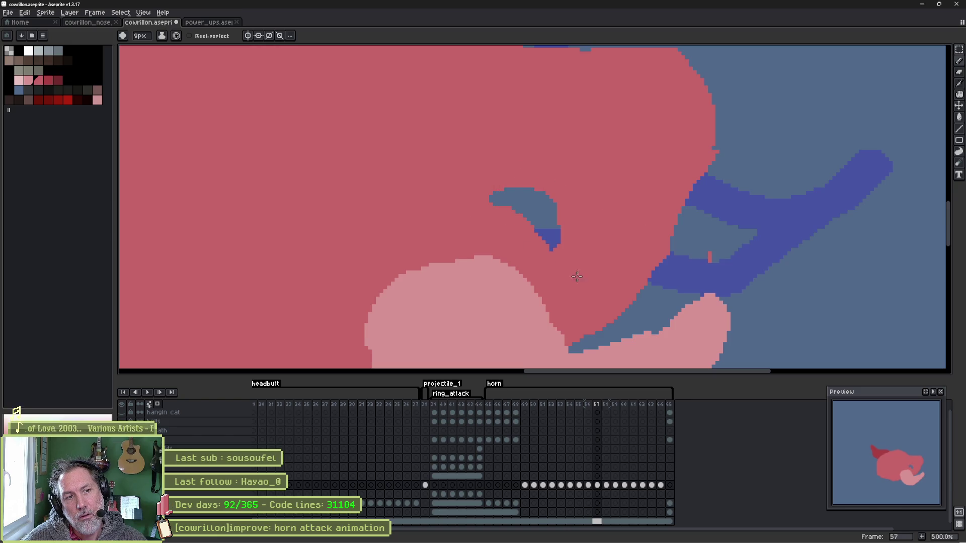
key("v")
key("ctrl+z")
key("ctrl+z")
Step: Fill out the red shape's right edge and repaint the blue patch red
key("b")
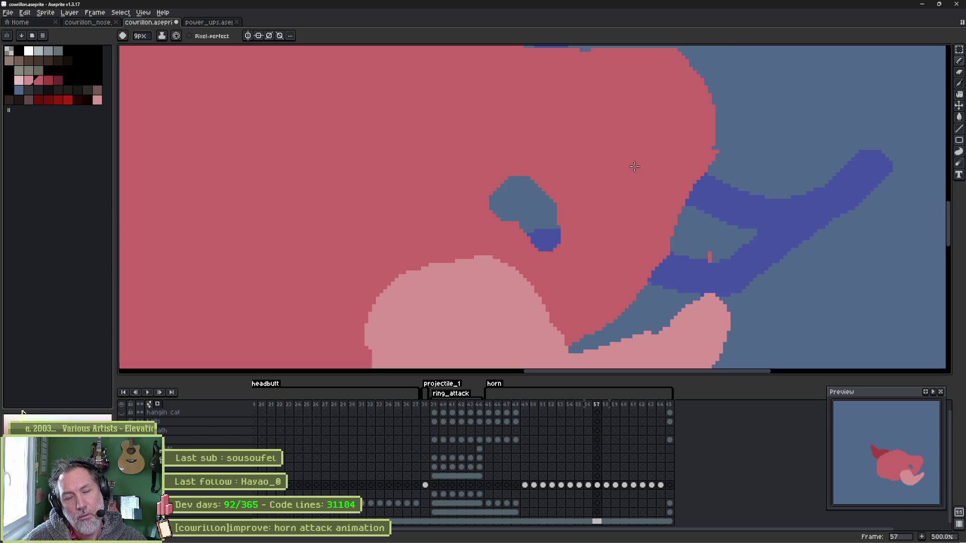
mouse_move(705, 133)
left_mouse_down()
mouse_move(707, 107)
mouse_move(665, 165)
mouse_move(673, 160)
mouse_move(616, 168)
mouse_move(692, 162)
mouse_move(687, 154)
mouse_move(662, 174)
left_mouse_up()
key("e")
key("b")
left_click_drag(623, 136, 574, 171)
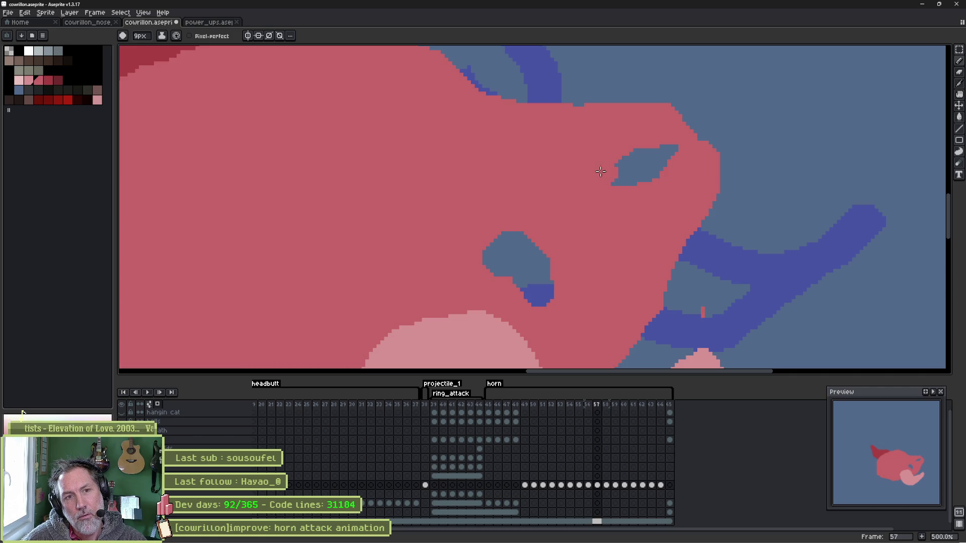
Step: Lasso-move the eye downward and delete the stray eyebrow via a colour selection
key("q")
mouse_move(668, 126)
left_mouse_down()
mouse_move(694, 168)
mouse_move(666, 127)
left_mouse_up()
left_click_drag(641, 183, 649, 200)
key("Return")
key("w")
left_click(622, 145)
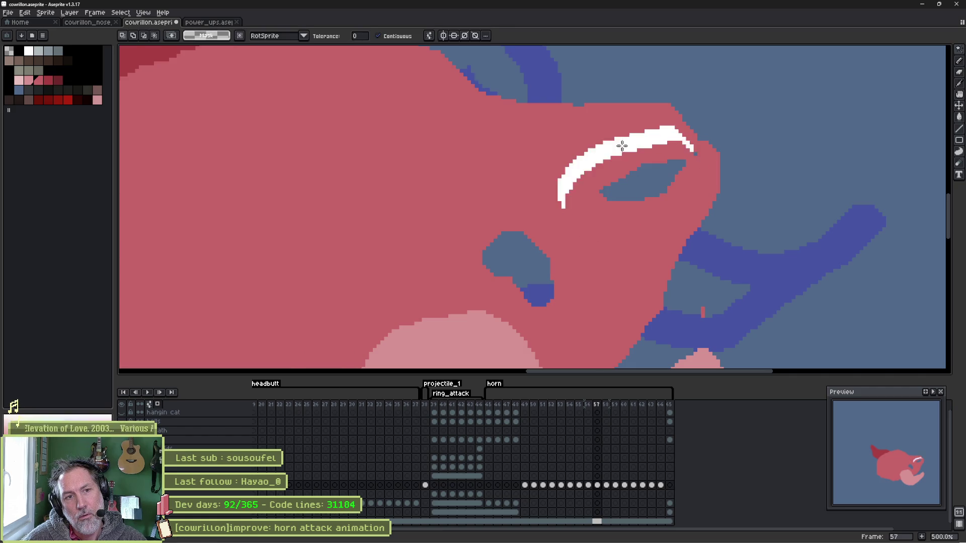
key("Delete")
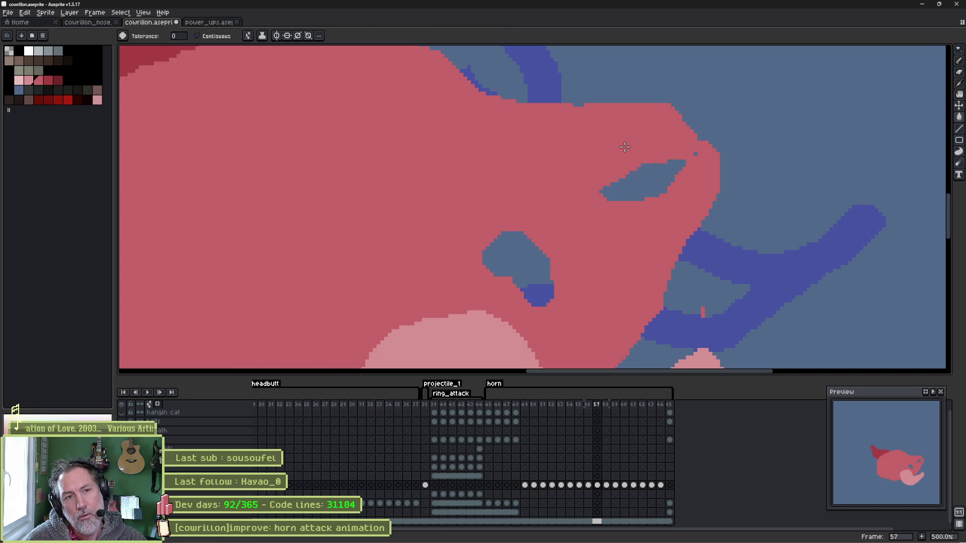
key("b")
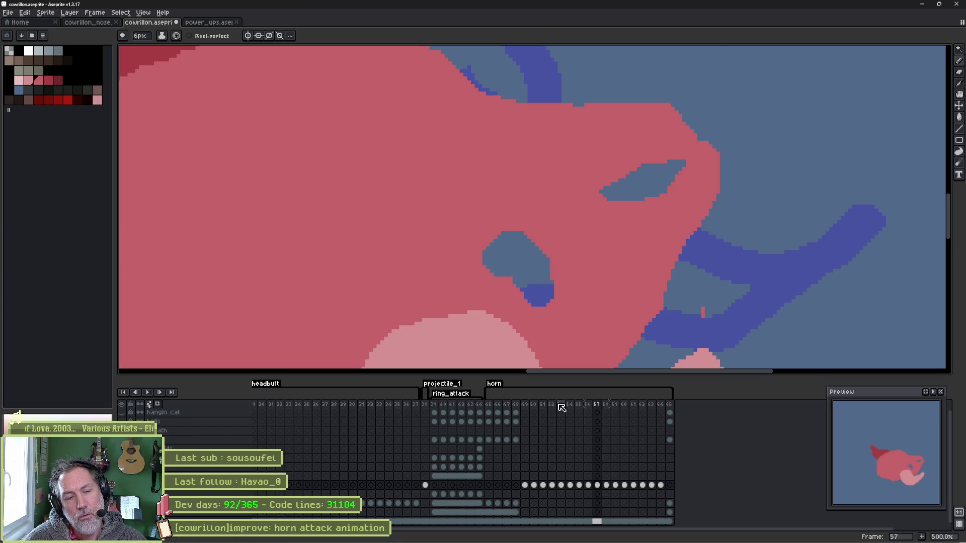
mouse_move(599, 410)
left_mouse_down()
mouse_move(592, 406)
mouse_move(617, 412)
mouse_move(581, 413)
left_mouse_up()
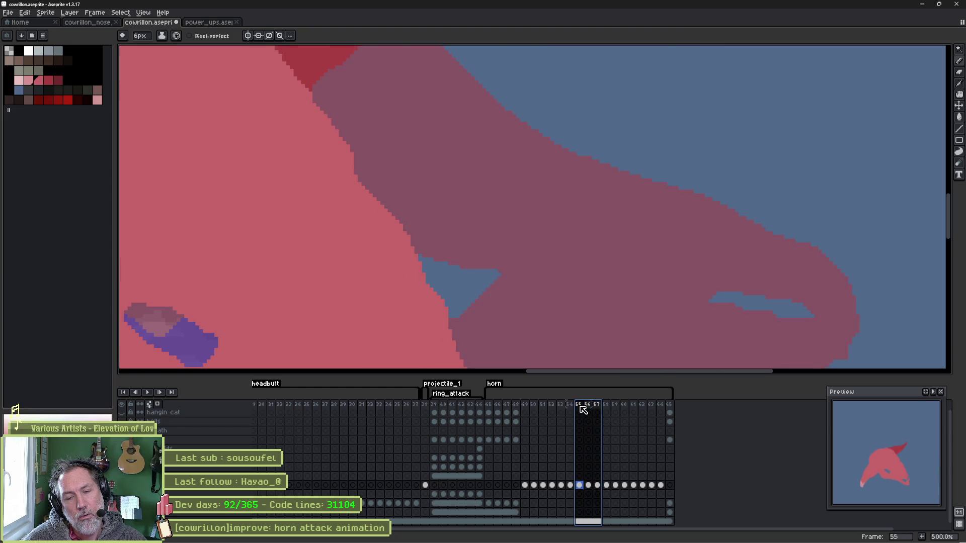
Step: Compare frame 57 with the finished skull on frame 45, then select frames 45–58
left_click_drag(583, 410, 609, 406)
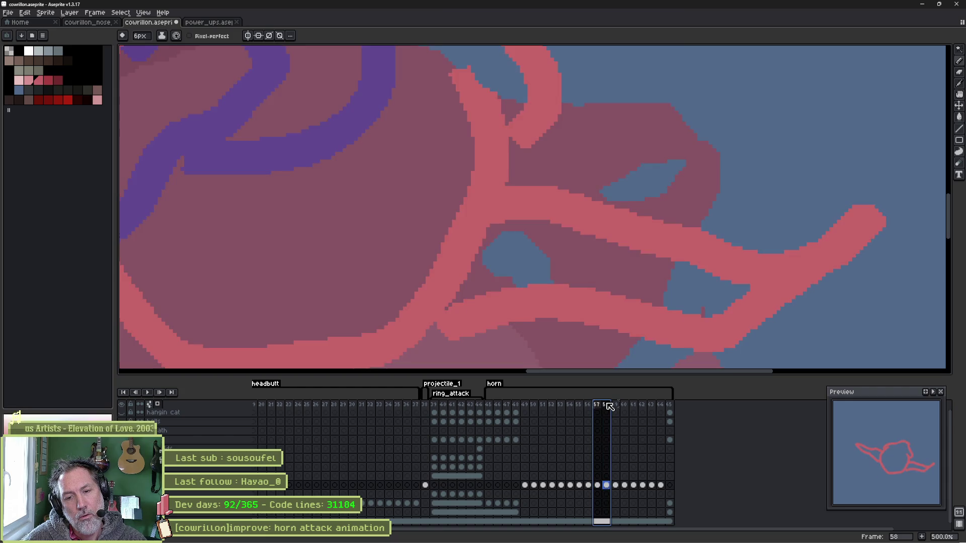
scroll(610, 173, "down", 3)
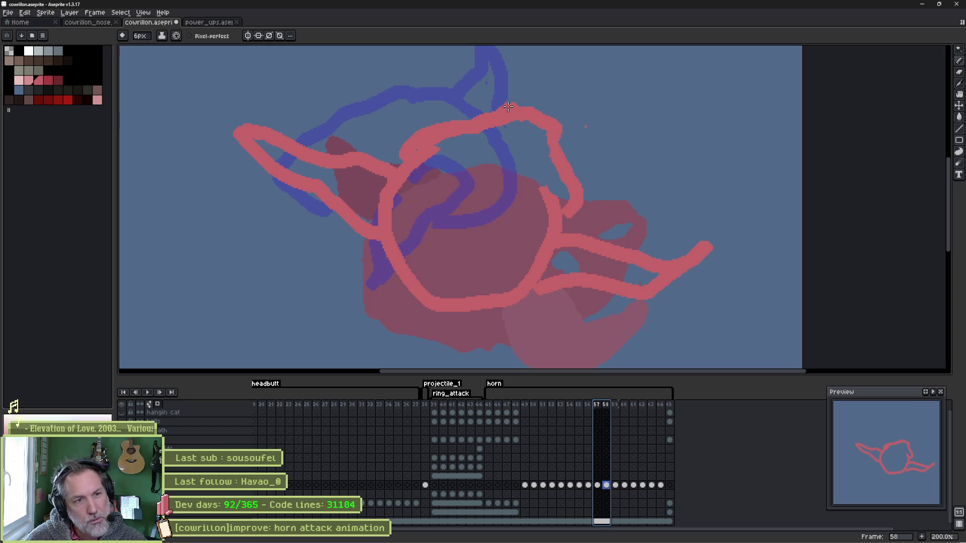
key("Escape")
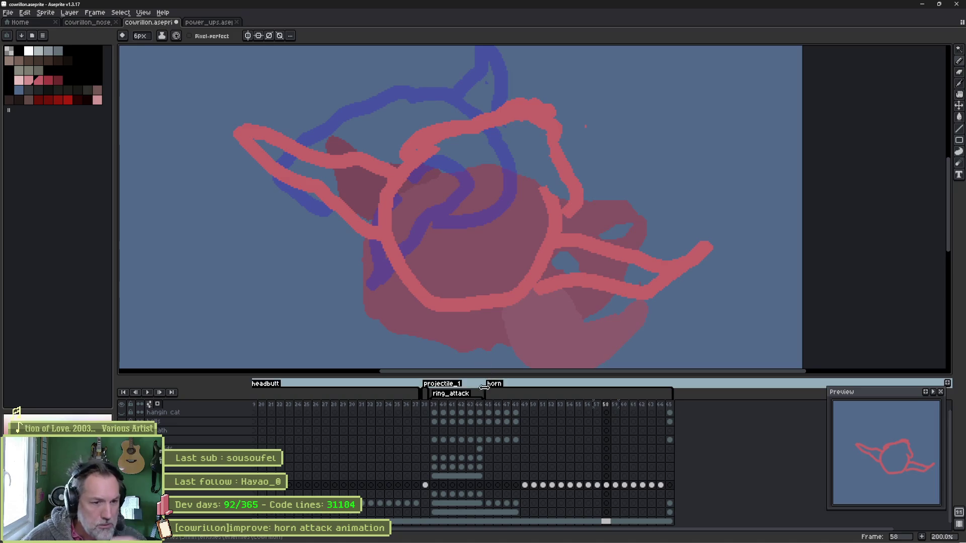
left_click(490, 405)
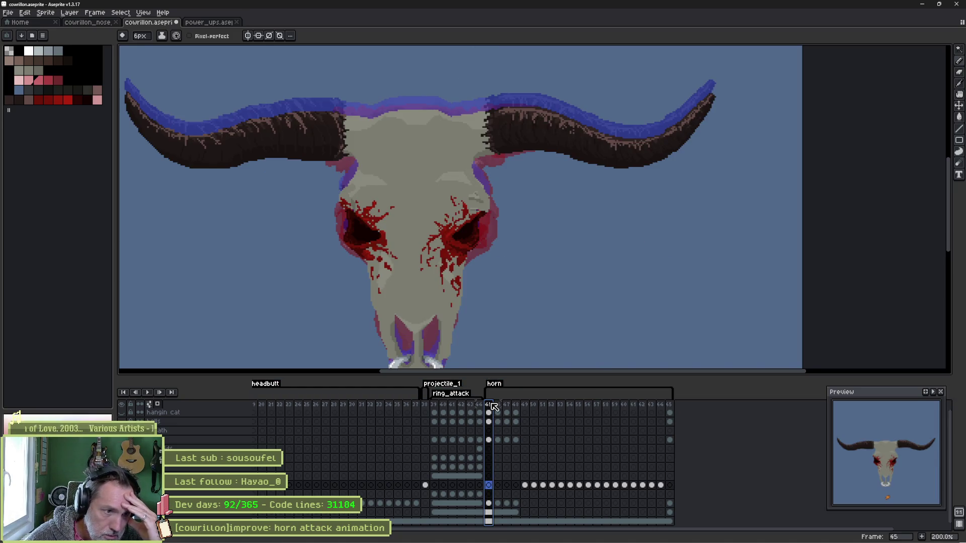
mouse_move(493, 407)
left_mouse_down()
mouse_move(618, 404)
mouse_move(610, 404)
left_mouse_up()
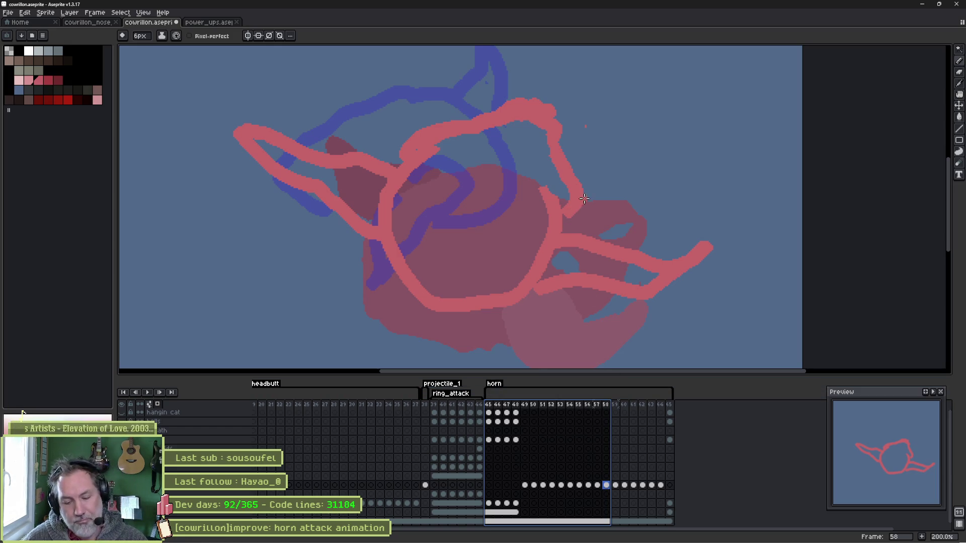
Step: Undo the stray red stroke and rework frame 58's upper loop with the 8px brush
key("b")
key("ctrl+z")
key("Escape")
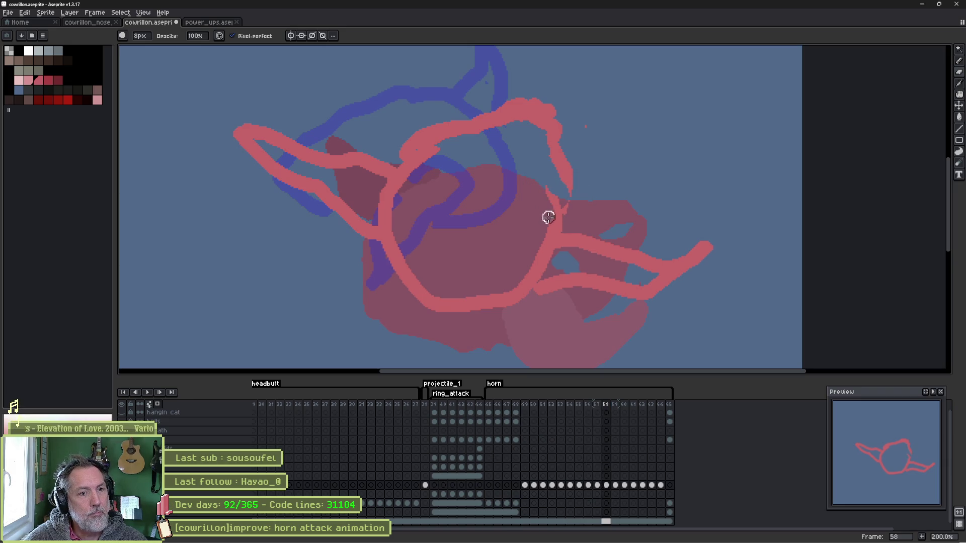
left_click_drag(428, 153, 458, 158)
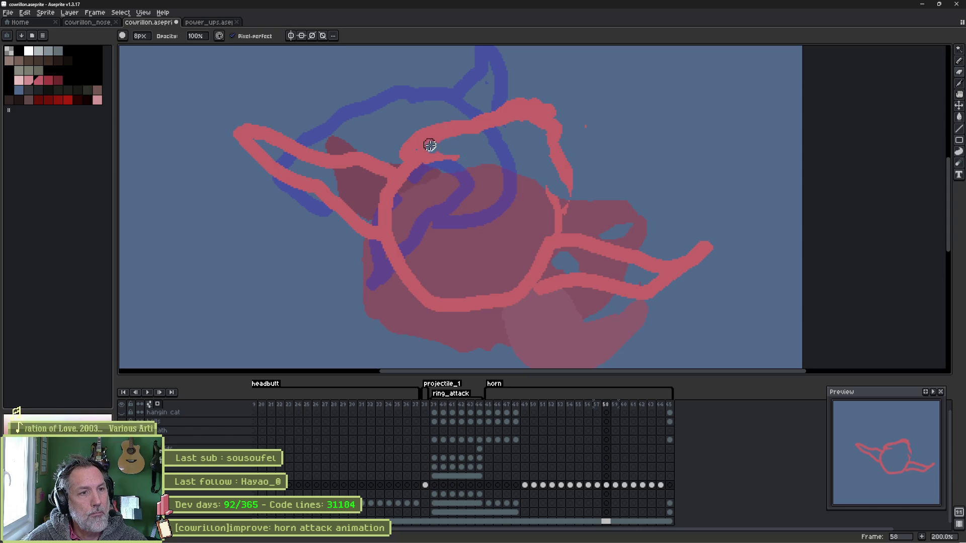
mouse_move(505, 127)
left_mouse_down()
mouse_move(503, 119)
mouse_move(540, 125)
mouse_move(547, 101)
left_mouse_up()
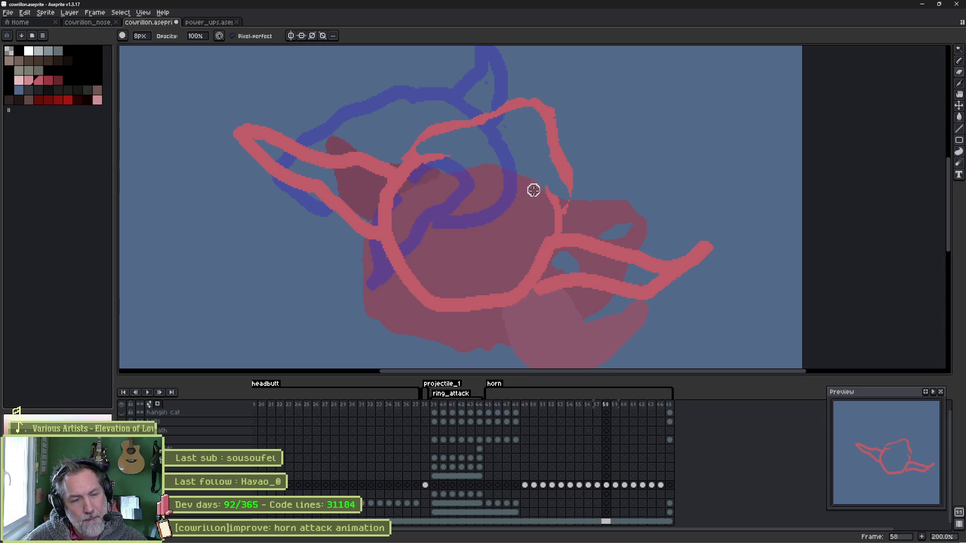
Step: Erase the lower pink horn stroke and redraw a thicker horn tip
mouse_move(610, 217)
left_mouse_down()
mouse_move(534, 195)
mouse_move(522, 171)
left_mouse_up()
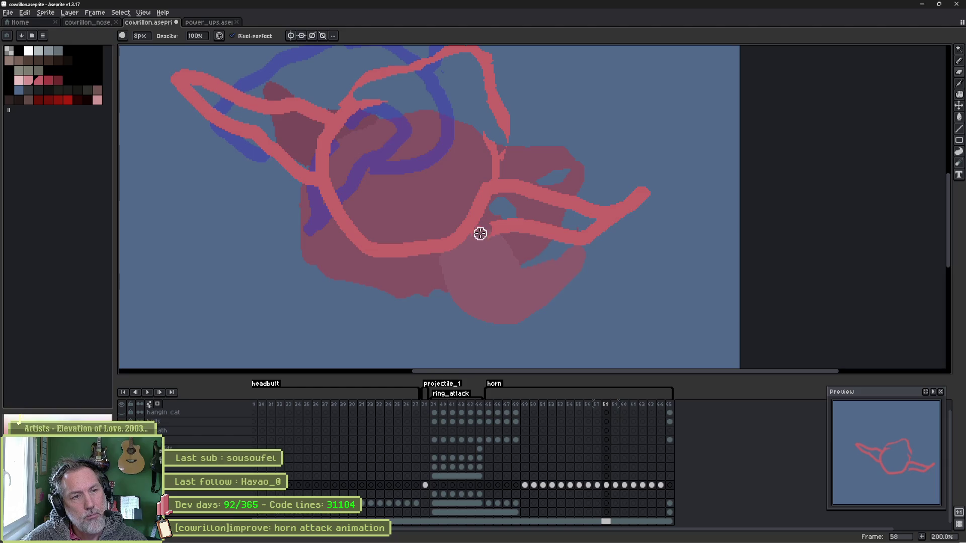
mouse_move(482, 230)
left_mouse_down()
mouse_move(534, 228)
mouse_move(496, 237)
mouse_move(534, 231)
mouse_move(511, 231)
left_mouse_up()
key("e")
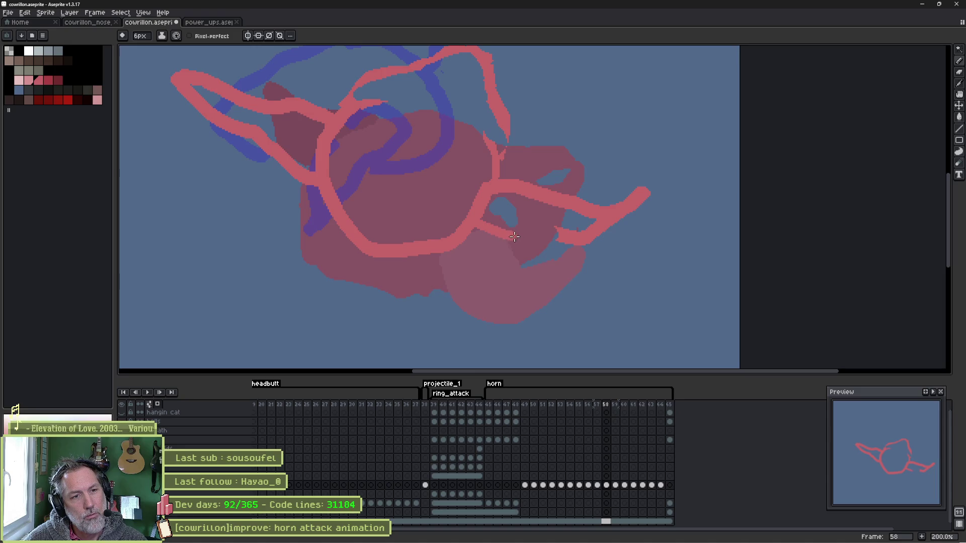
scroll(521, 236, "up", 1)
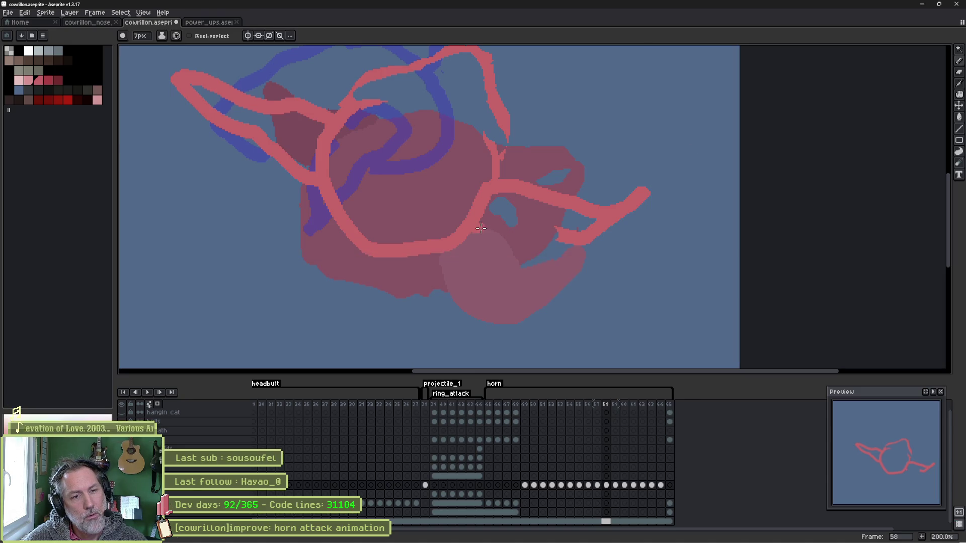
mouse_move(578, 239)
left_mouse_down()
mouse_move(611, 236)
mouse_move(637, 206)
mouse_move(525, 180)
mouse_move(582, 216)
mouse_move(525, 213)
left_mouse_up()
key("b")
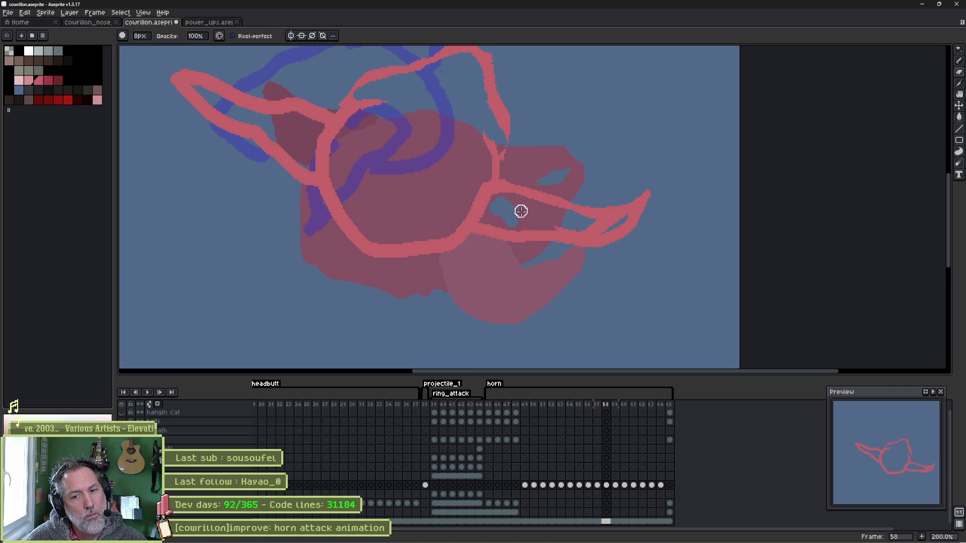
Step: Flip between frames 56, 57 and 58 to compare, then lasso the horn
left_click(597, 409)
left_click(606, 410)
left_click(597, 410)
left_click(588, 409)
left_click(597, 409)
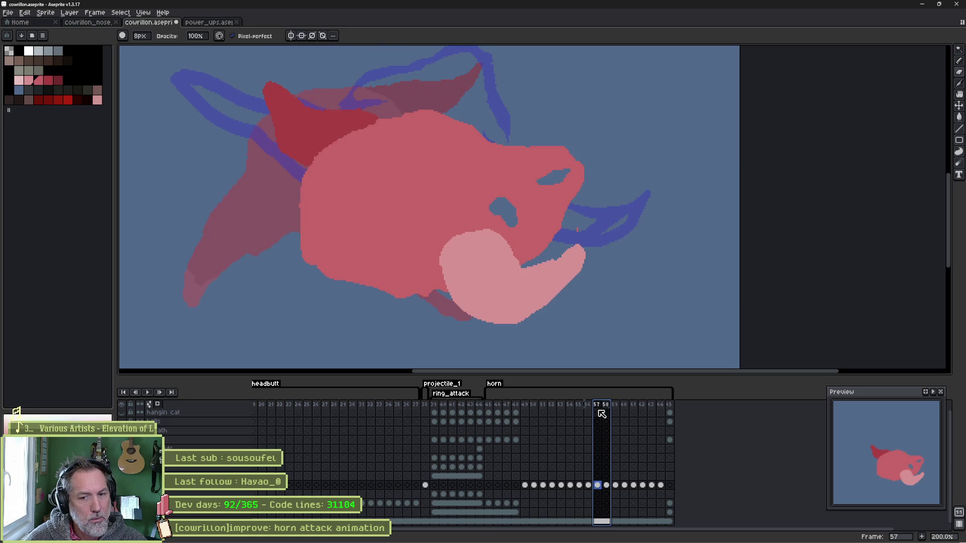
left_click(610, 414)
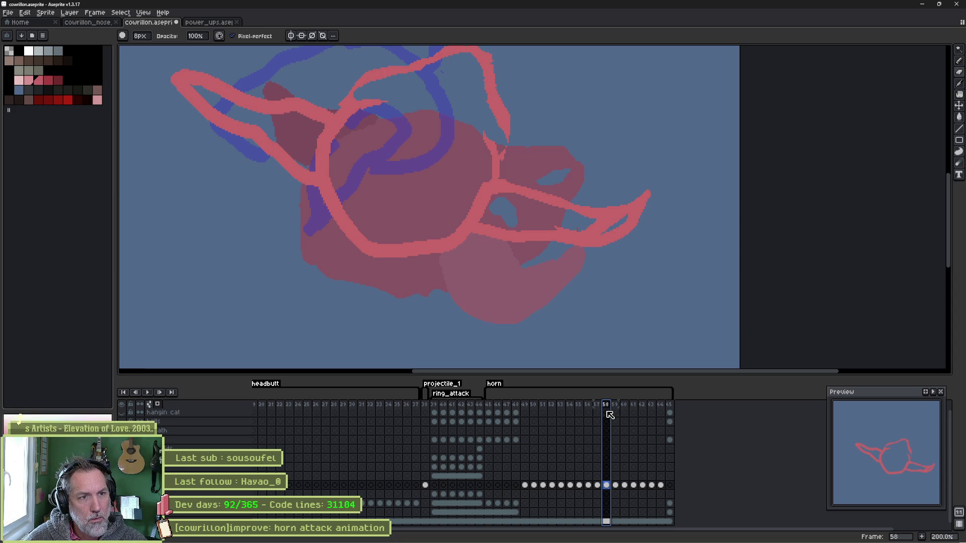
key("q")
mouse_move(484, 174)
left_mouse_down()
mouse_move(679, 221)
mouse_move(503, 253)
left_mouse_up()
Step: Move the lassoed horn about 10 px higher and drop the selection
left_click_drag(473, 187, 482, 176)
left_click_drag(550, 215, 549, 211)
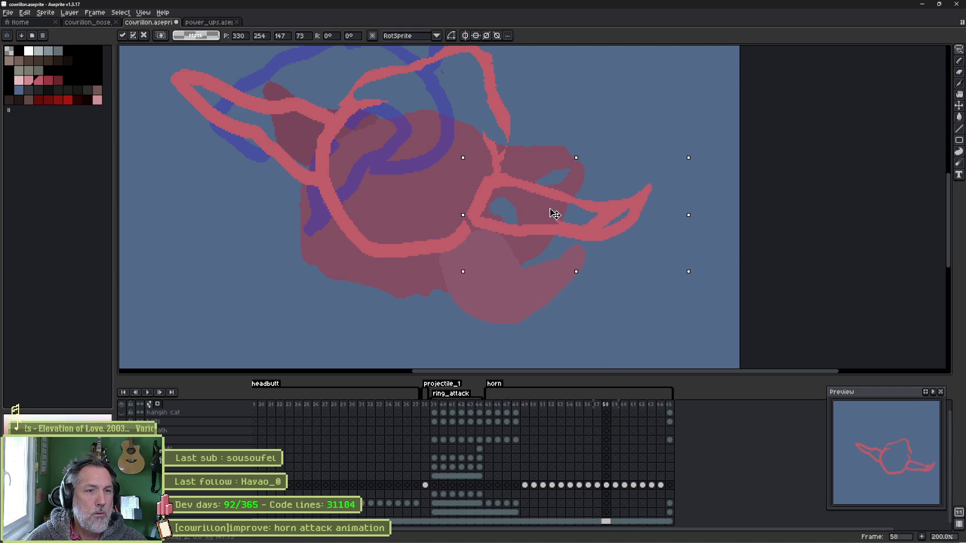
key("ctrl+d")
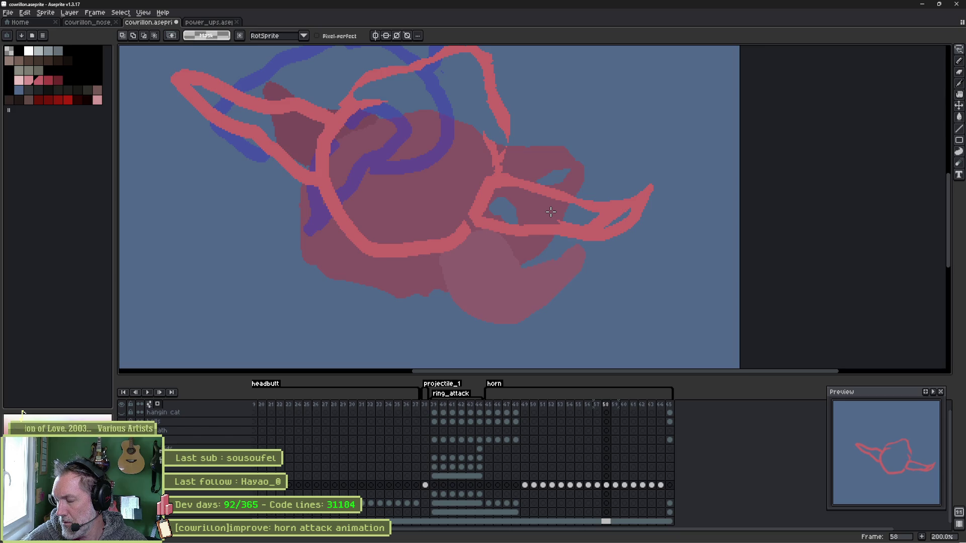
Step: Close the gap in the red outline with the 7px pencil and flood-fill the ring interior red
key("b")
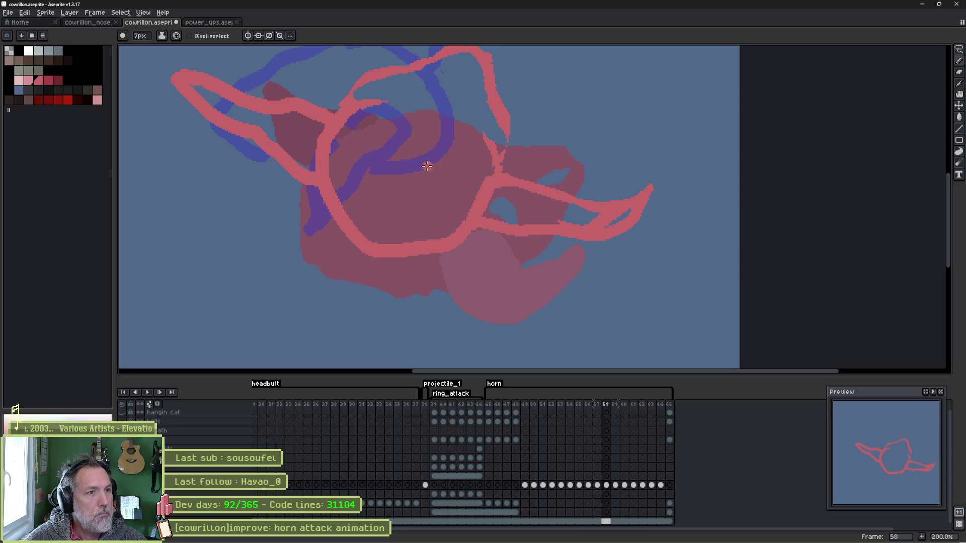
left_click_drag(425, 167, 418, 214)
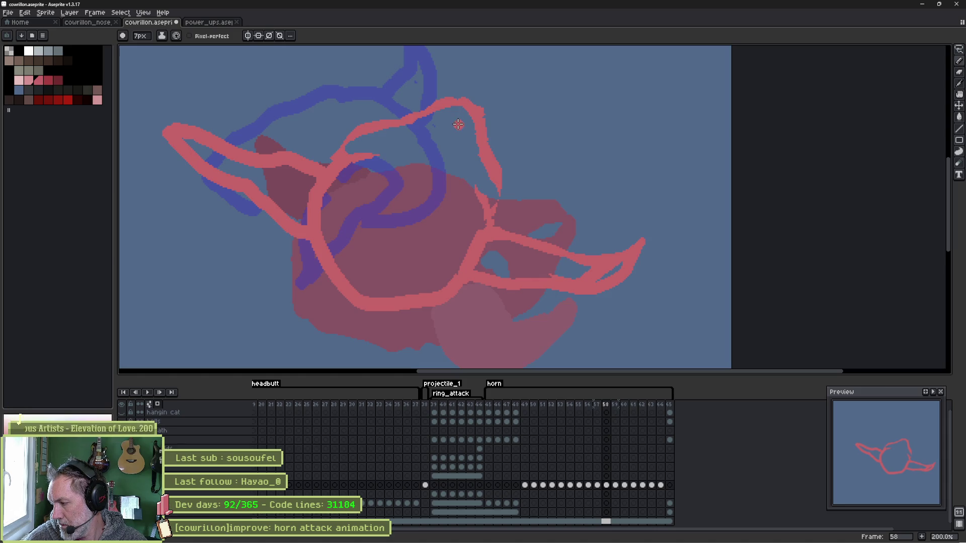
key("g")
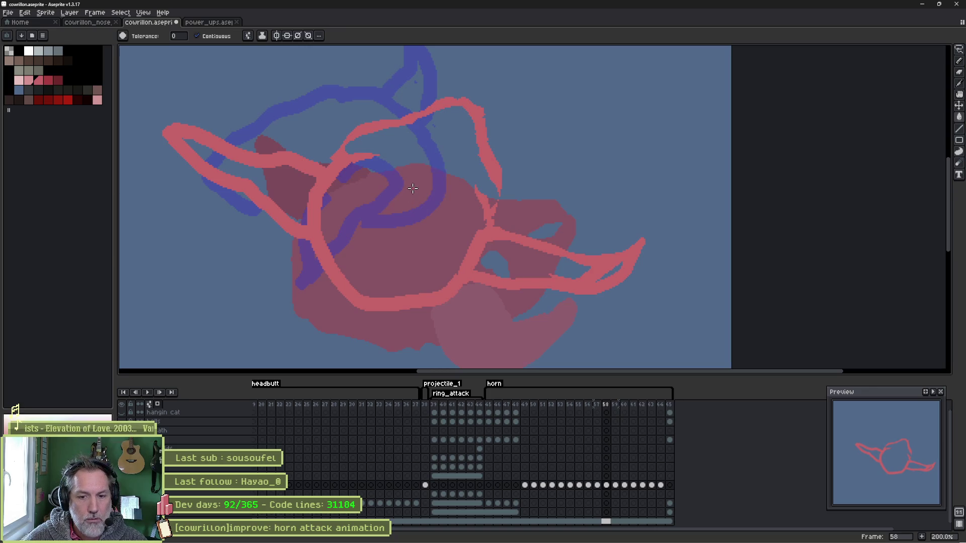
key("b")
left_click_drag(497, 189, 495, 213)
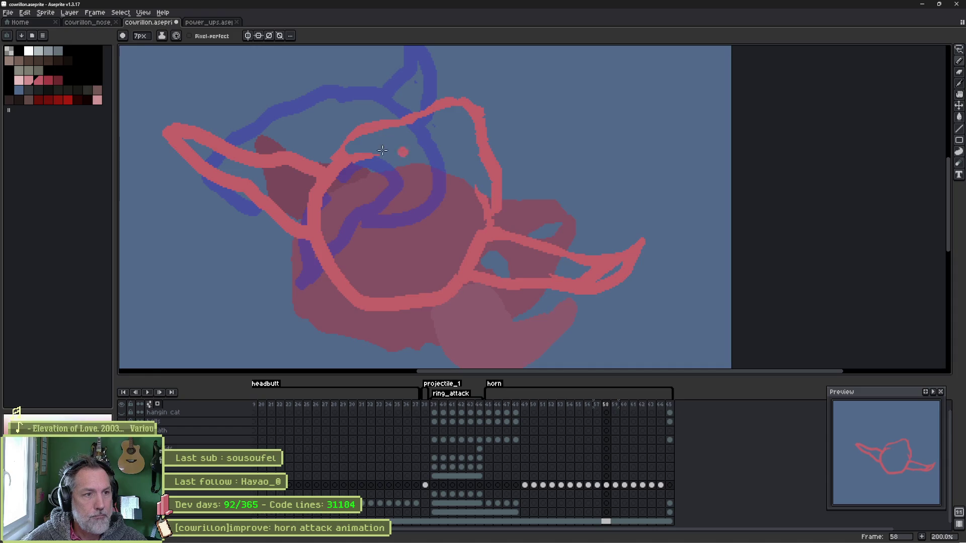
key("g")
left_click(421, 221)
Step: Flood-fill the head's left region, the right horn loop and the gap near the horn tip red
left_click(296, 195)
left_click(501, 256)
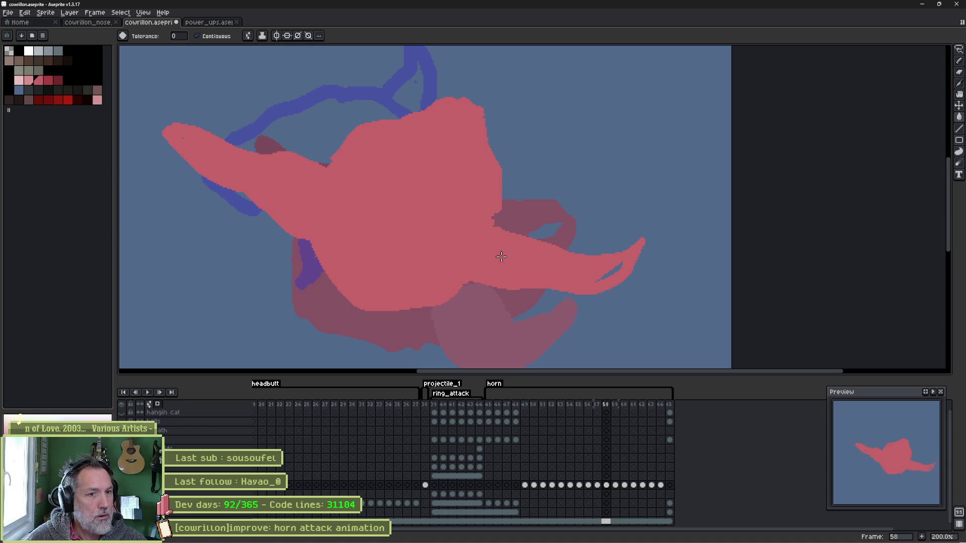
left_click(611, 271)
key("b")
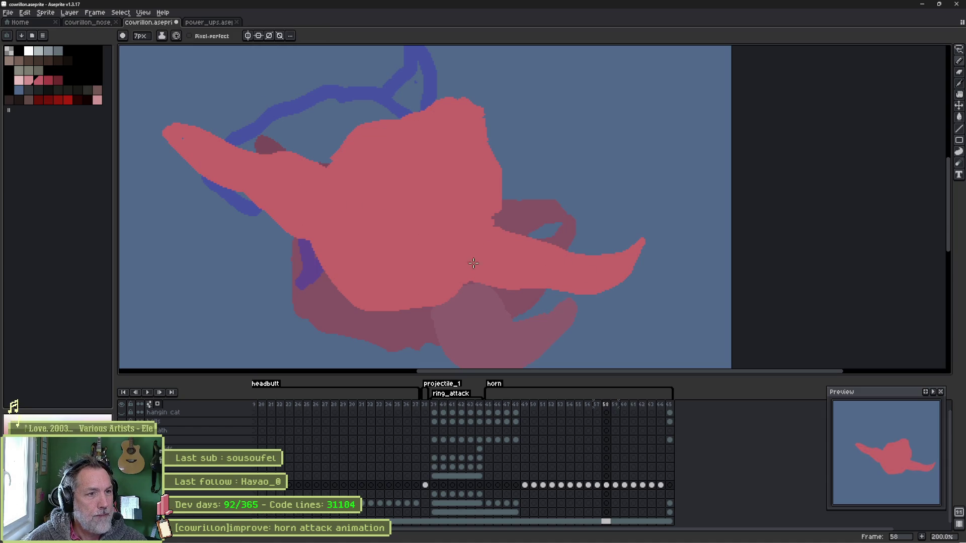
Step: Carve a nostril, an eye slit and an oval eye hole with the 8px eraser, outlining the oval at 2px
key("b")
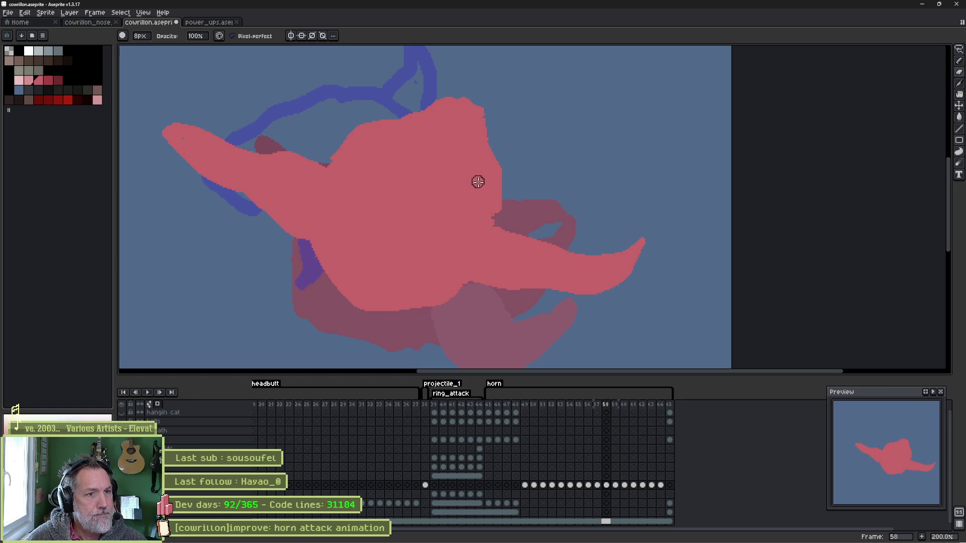
left_click_drag(488, 188, 488, 204)
left_click_drag(370, 134, 344, 152)
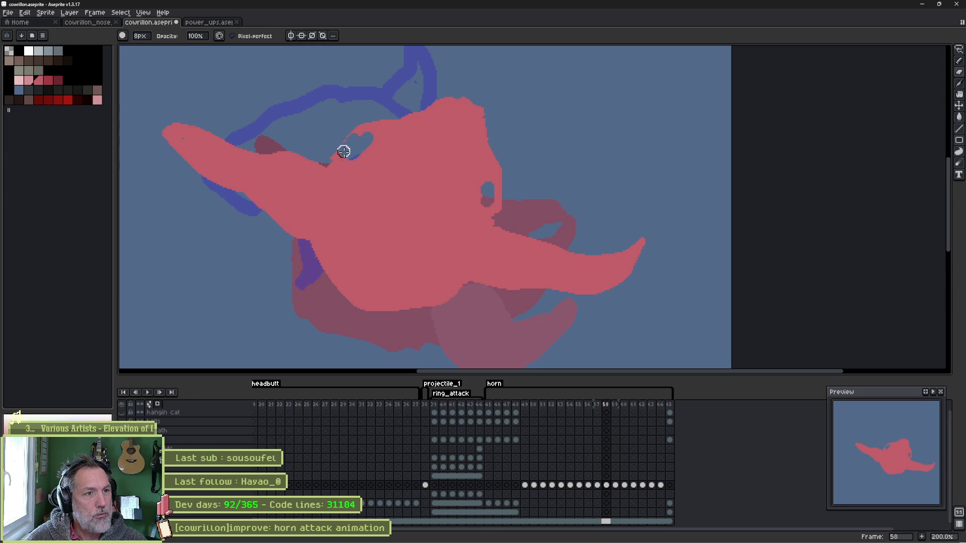
mouse_move(471, 114)
left_mouse_down()
mouse_move(473, 133)
mouse_move(467, 118)
mouse_move(431, 123)
mouse_move(455, 131)
left_mouse_up()
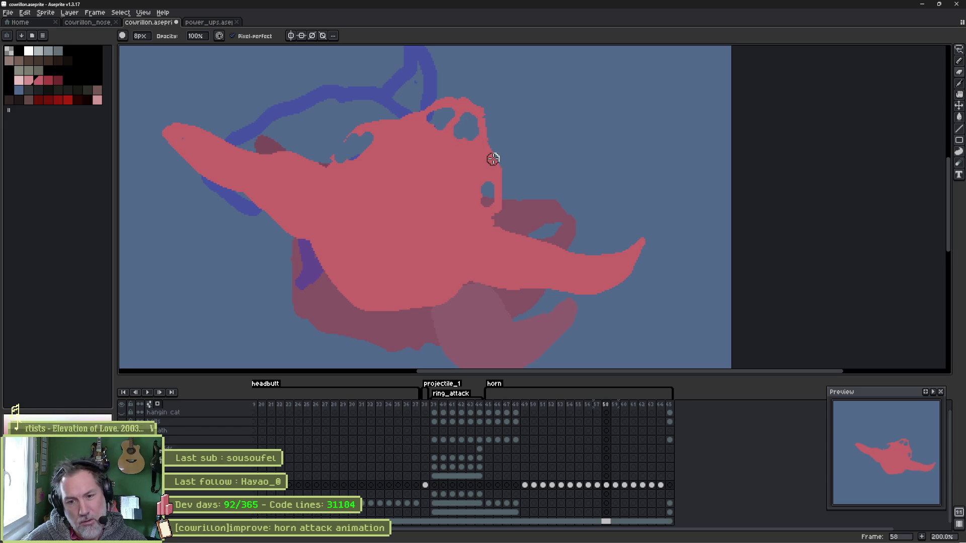
scroll(327, 149, "up", 3)
key("b")
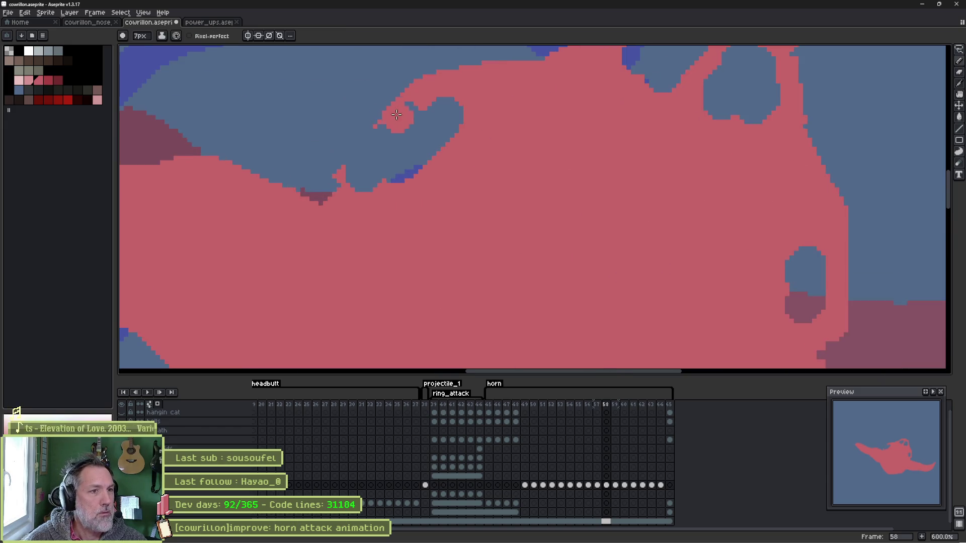
left_click_drag(375, 115, 332, 197)
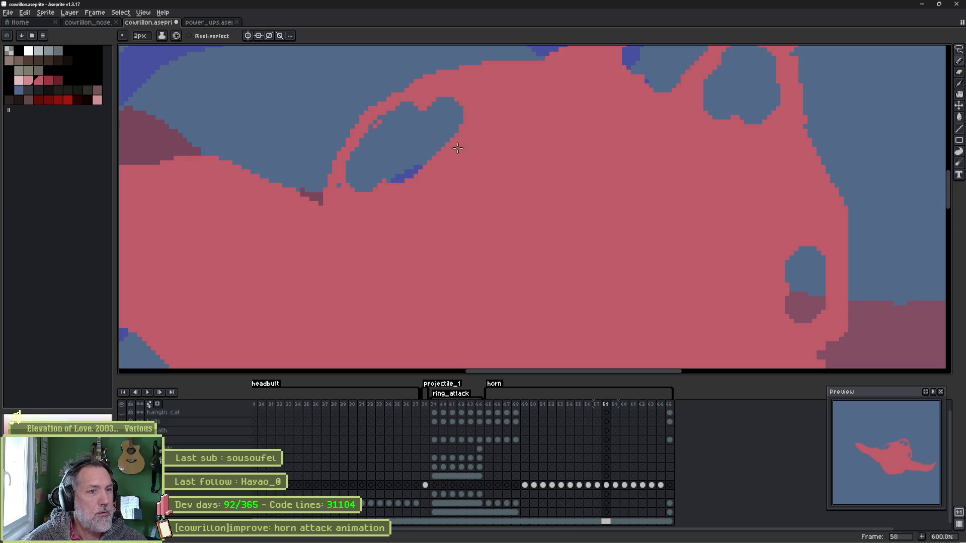
scroll(458, 143, "down", 3)
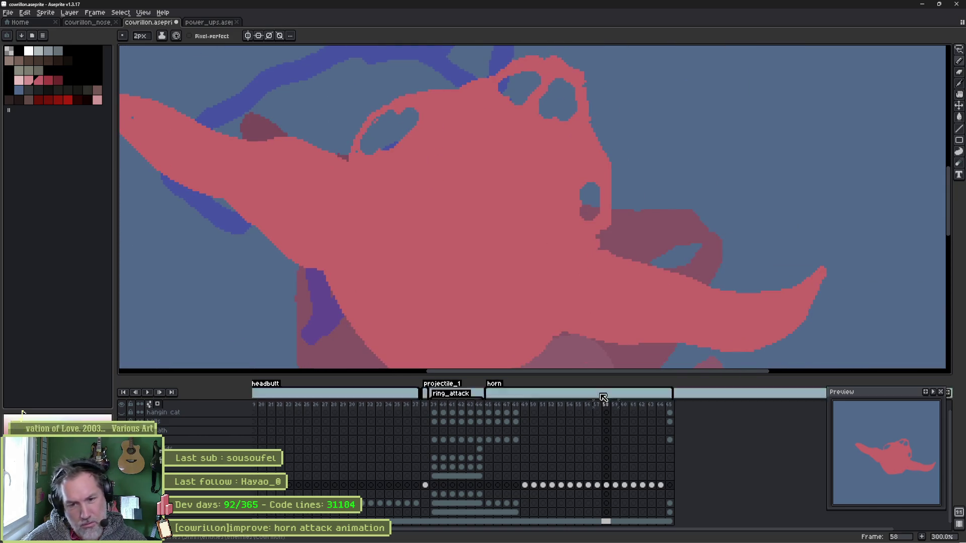
Step: Step through frames 57, 58 and 59 to check the result
left_click(598, 405)
left_click(607, 406)
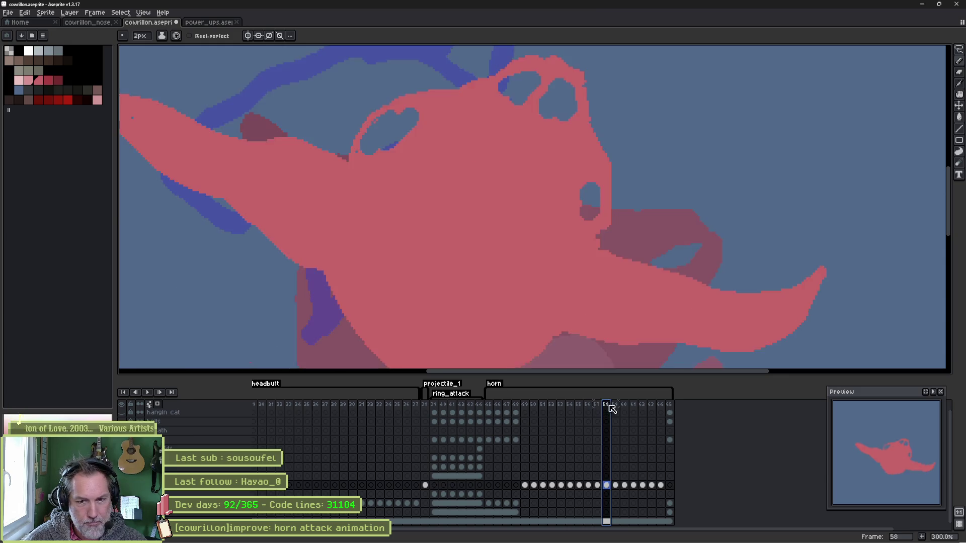
left_click(618, 408)
scroll(385, 222, "down", 2)
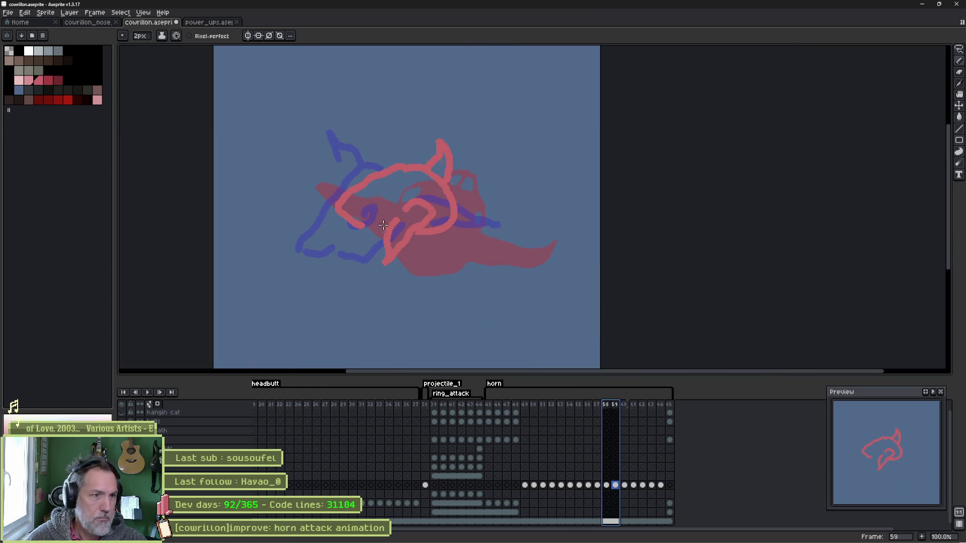
Step: Fill frame 59's head solid red and paint two dark eye holes
key("g")
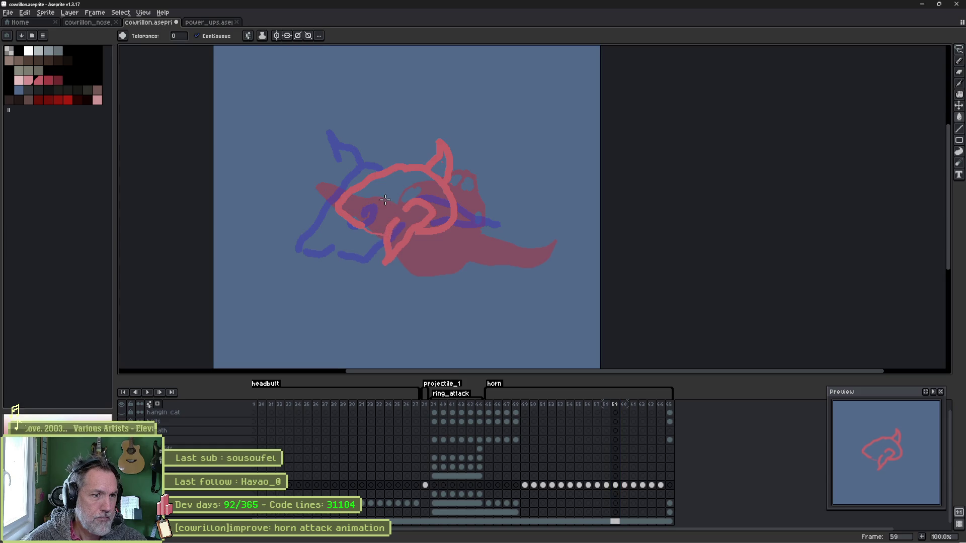
left_click(385, 200)
key("b")
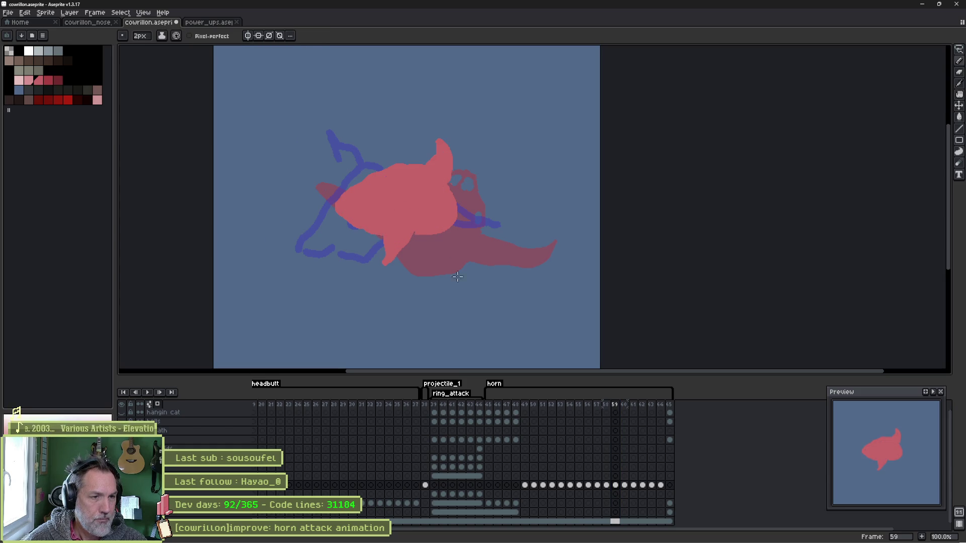
scroll(390, 199, "up", 2)
left_click_drag(328, 190, 370, 191)
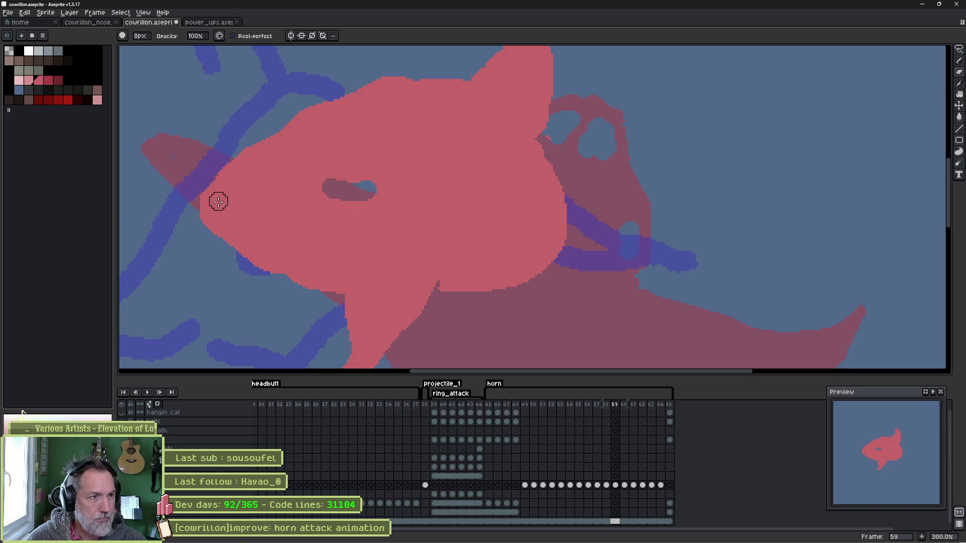
left_click_drag(215, 201, 246, 188)
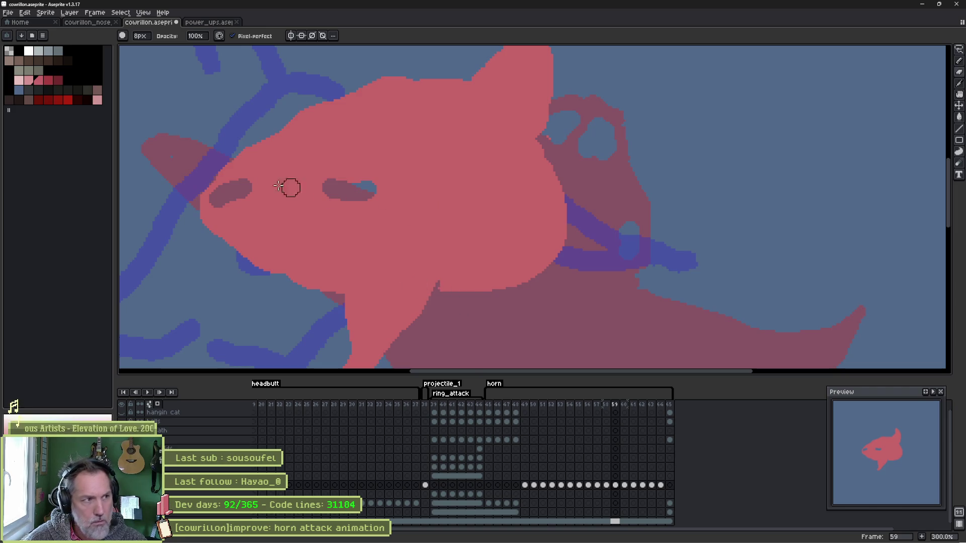
Step: Paint a widened jaw shape in light pink shades
left_click(29, 80)
left_click(33, 82, "shift")
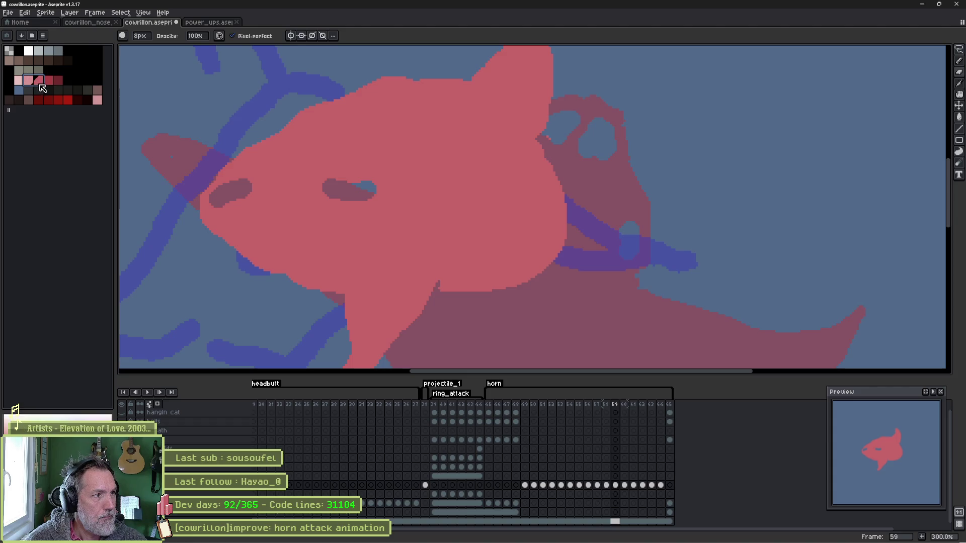
key("b")
scroll(367, 293, "down", 3)
mouse_move(361, 247)
left_mouse_down()
mouse_move(353, 322)
mouse_move(391, 291)
mouse_move(391, 259)
left_mouse_up()
mouse_move(361, 246)
left_mouse_down()
mouse_move(420, 190)
mouse_move(443, 228)
mouse_move(382, 211)
mouse_move(367, 251)
mouse_move(423, 236)
mouse_move(404, 263)
left_mouse_up()
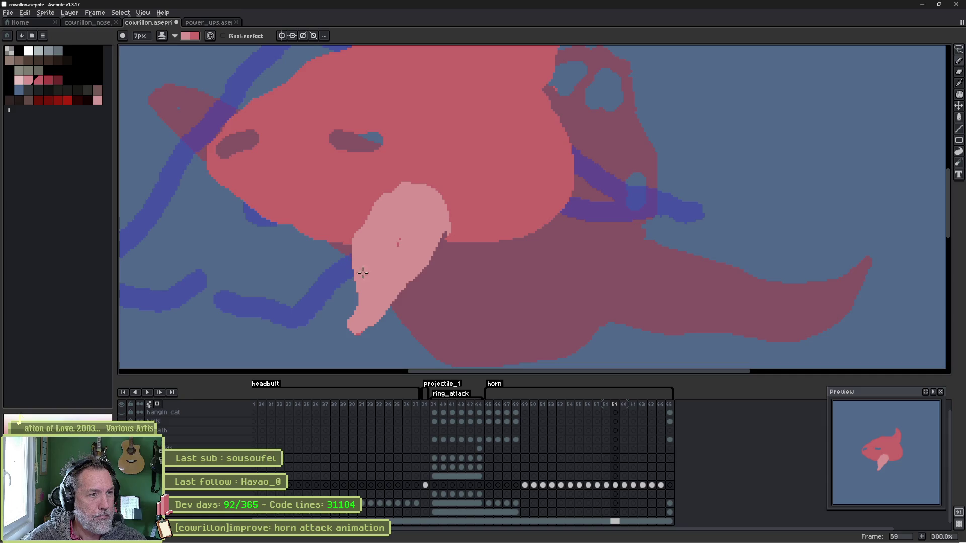
Step: Shade the horn's left edge darker red, then move to frame 60
scroll(382, 269, "up", 5)
left_click(48, 81)
mouse_move(427, 153)
left_mouse_down()
mouse_move(496, 221)
mouse_move(423, 134)
mouse_move(501, 188)
mouse_move(505, 158)
mouse_move(473, 100)
mouse_move(506, 113)
left_mouse_up()
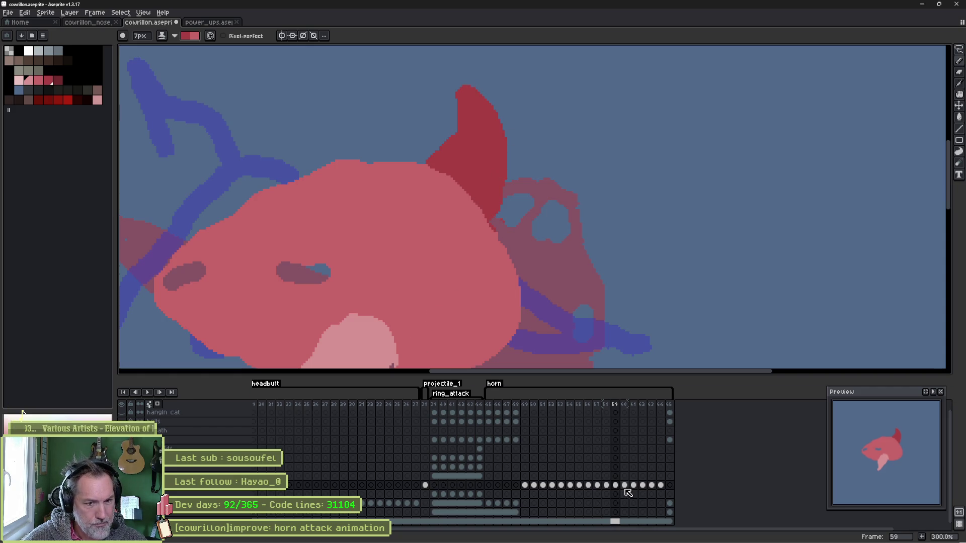
left_click(627, 486)
Step: Close frame 60's head and ear outlines in red, erasing the stray lower tail
left_click_drag(368, 256, 463, 201)
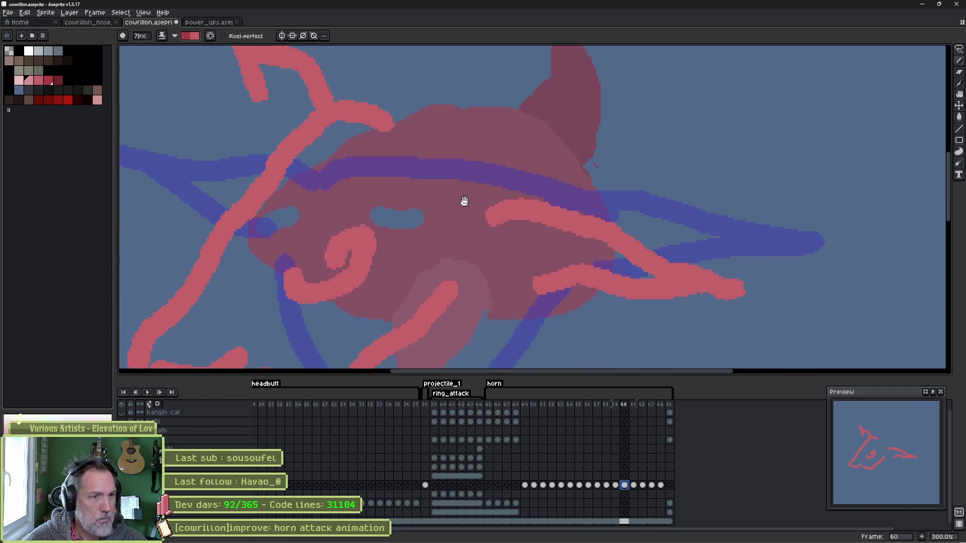
mouse_move(375, 115)
left_mouse_down()
mouse_move(515, 202)
mouse_move(470, 240)
mouse_move(483, 275)
mouse_move(499, 283)
left_mouse_up()
scroll(484, 254, "down", 1)
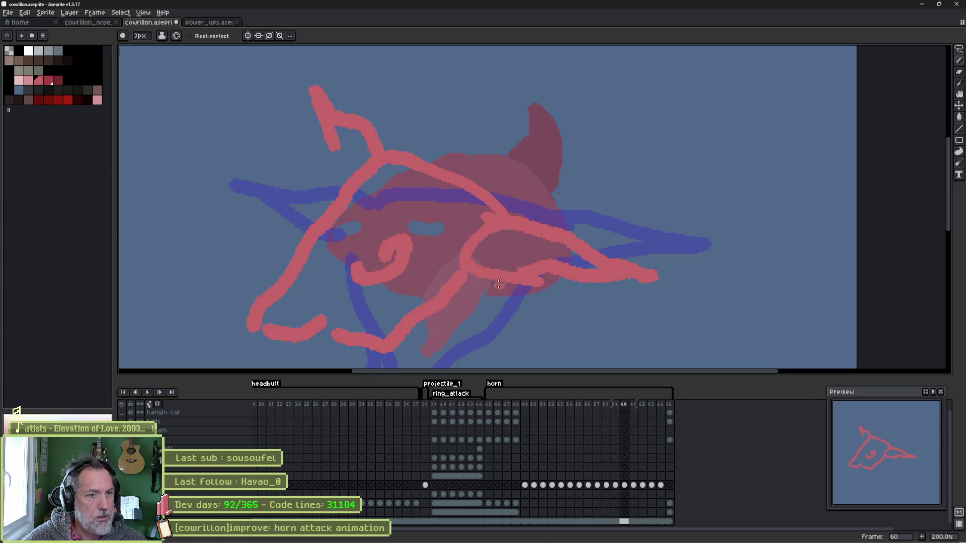
key("b")
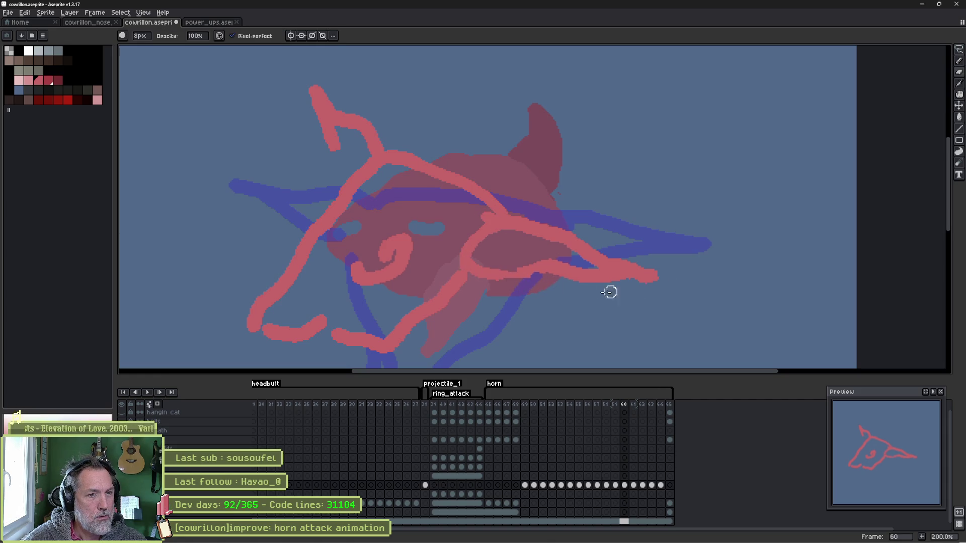
mouse_move(590, 263)
left_mouse_down()
mouse_move(637, 254)
mouse_move(603, 284)
mouse_move(670, 274)
left_mouse_up()
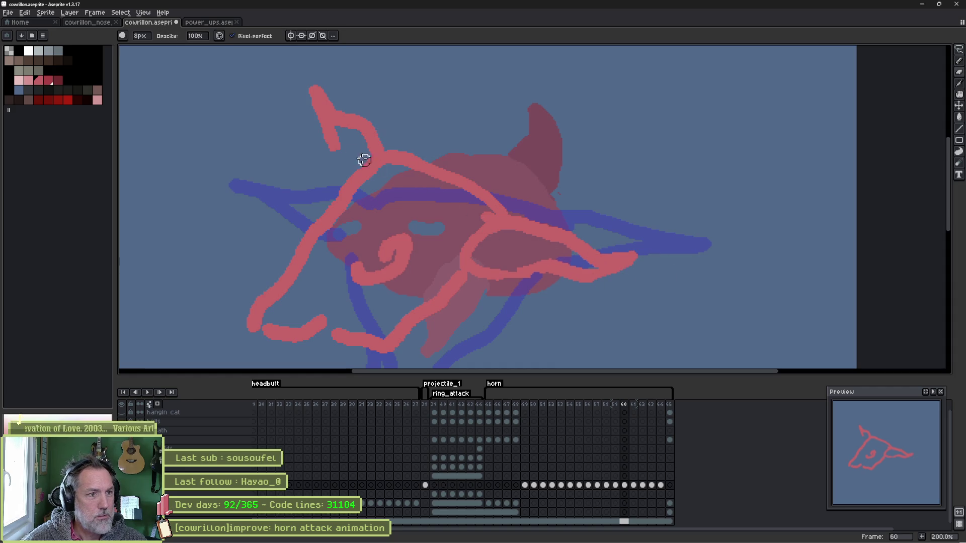
key("e")
mouse_move(351, 166)
left_mouse_down()
mouse_move(324, 143)
mouse_move(310, 111)
left_mouse_up()
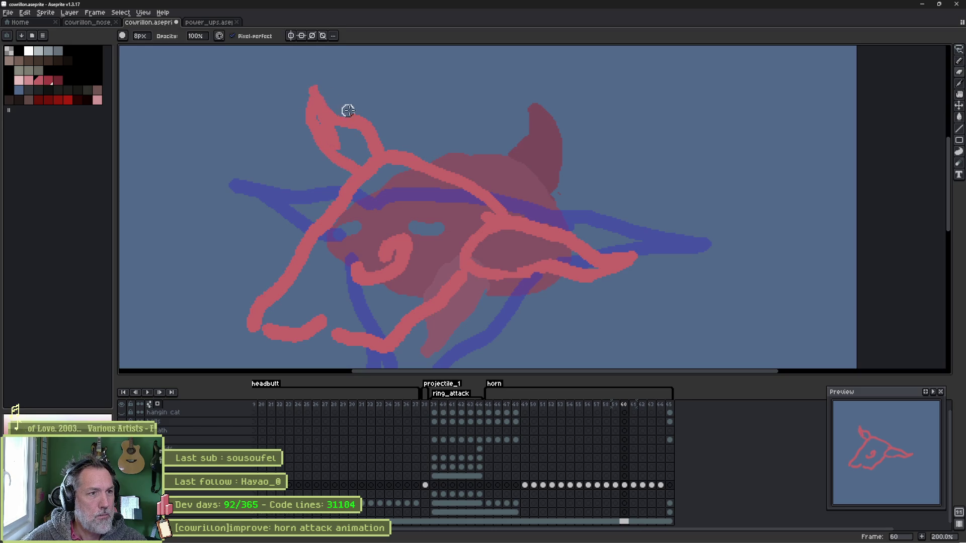
Step: Fill the ear, horn, head and horn-tip gap solid red
key("g")
left_click(357, 141)
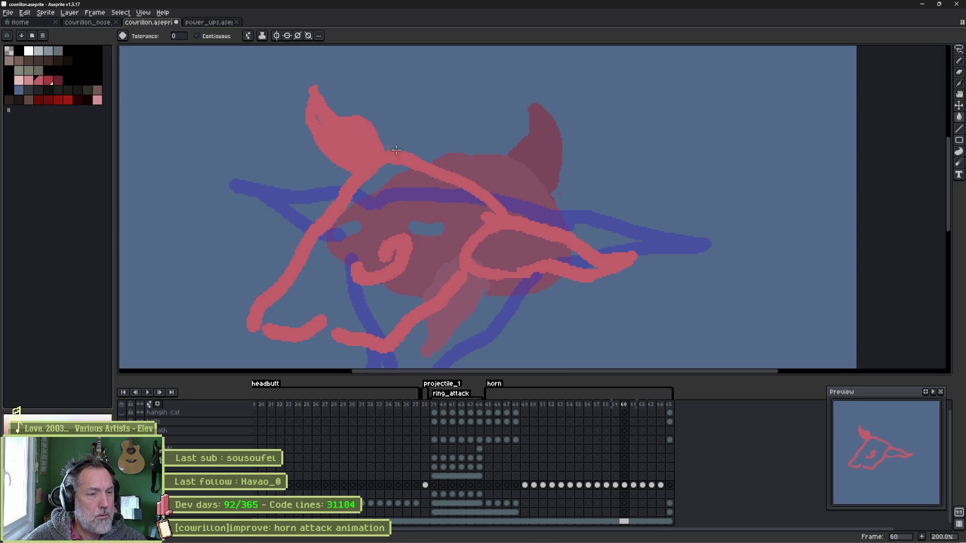
left_click(521, 246)
key("b")
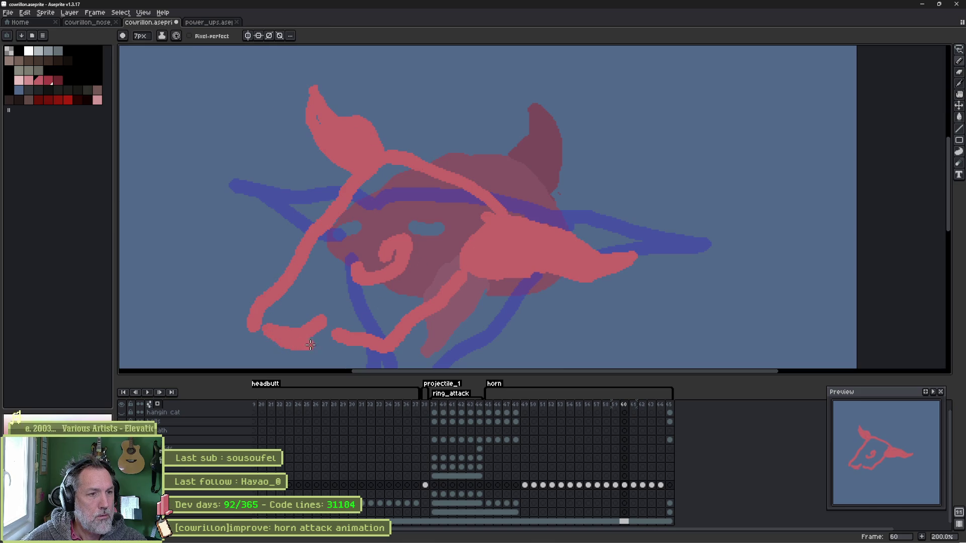
mouse_move(411, 331)
left_mouse_down()
mouse_move(432, 258)
mouse_move(380, 297)
mouse_move(373, 289)
mouse_move(490, 235)
left_mouse_up()
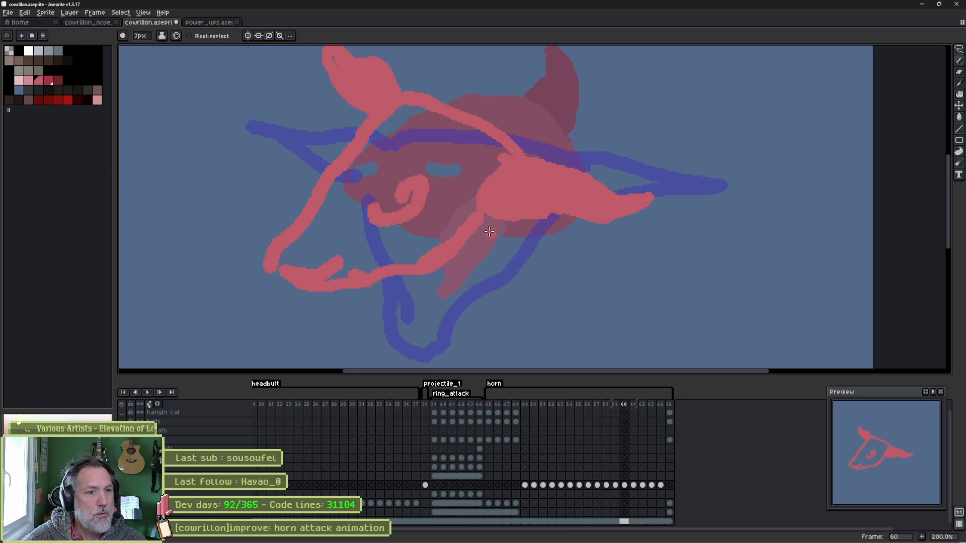
key("g")
left_click(339, 233)
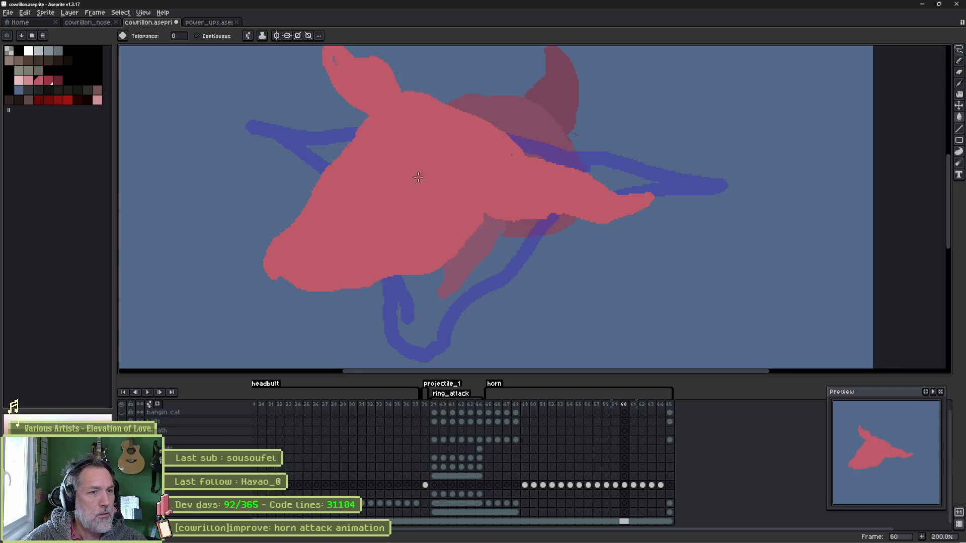
left_click(325, 52)
key("b")
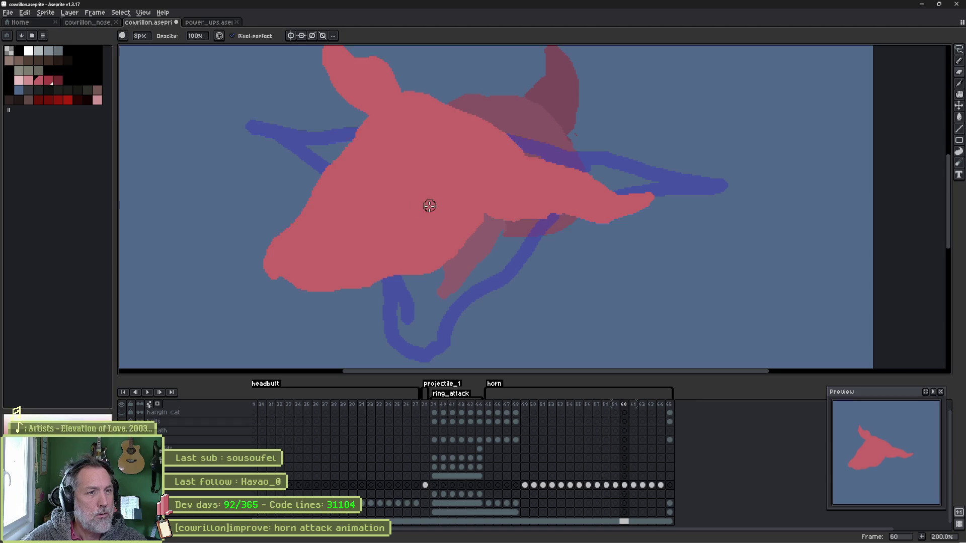
Step: Paint a dark eye socket and a snout nostril hole, then go to frame 61
left_click_drag(422, 213, 438, 206)
mouse_move(300, 258)
left_mouse_down()
mouse_move(334, 240)
mouse_move(308, 252)
mouse_move(312, 213)
left_mouse_up()
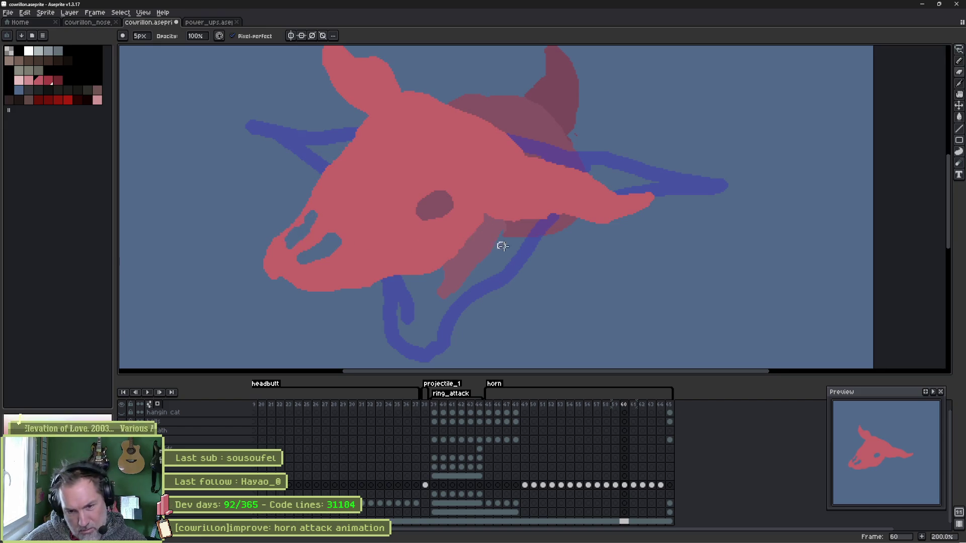
left_click(633, 485)
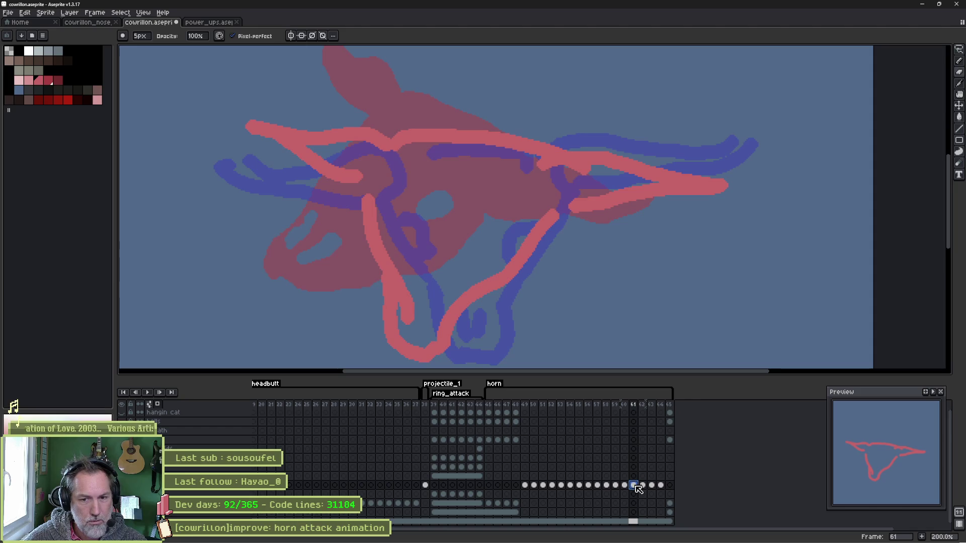
Step: Clean up stray marks, rework frame 61's horn outline and fill the skull red
key("e")
left_click_drag(372, 201, 353, 183)
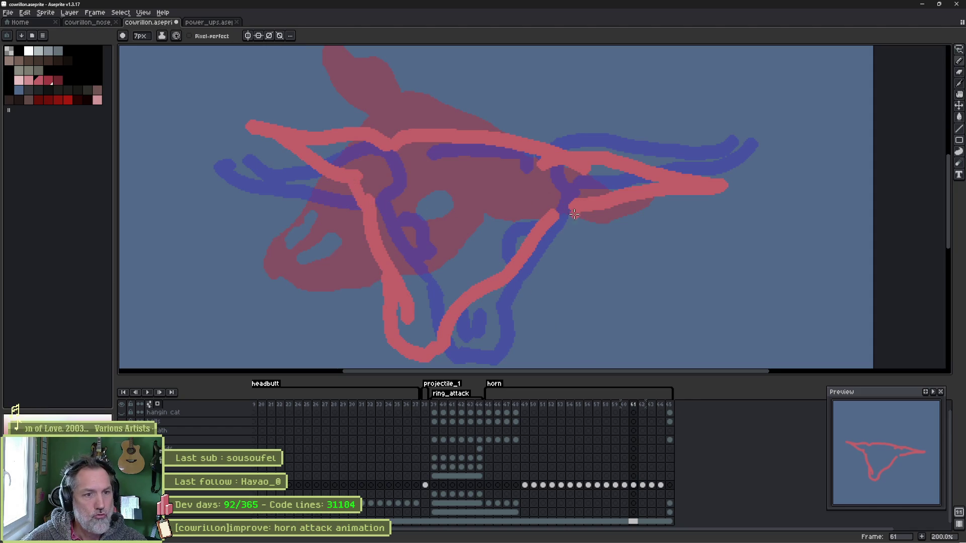
left_click_drag(522, 213, 490, 266)
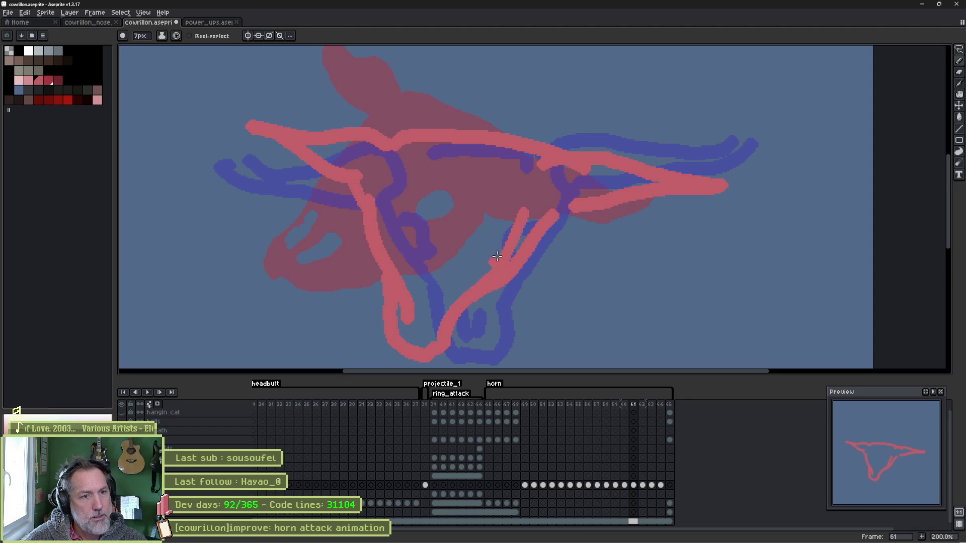
key("b")
mouse_move(517, 211)
left_mouse_down()
mouse_move(578, 209)
mouse_move(524, 239)
mouse_move(509, 274)
left_mouse_up()
mouse_move(541, 234)
left_mouse_down()
mouse_move(519, 252)
mouse_move(530, 248)
left_mouse_up()
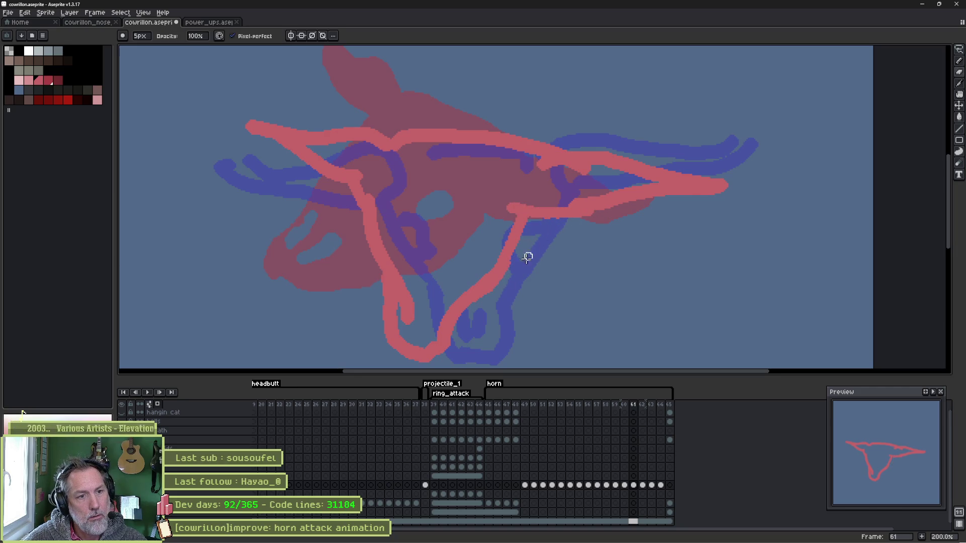
key("g")
left_click(448, 201)
Step: Carve an eye hole, two nostril holes and a left-edge notch, then select frames 60–62
key("e")
scroll(452, 207, "down", 1)
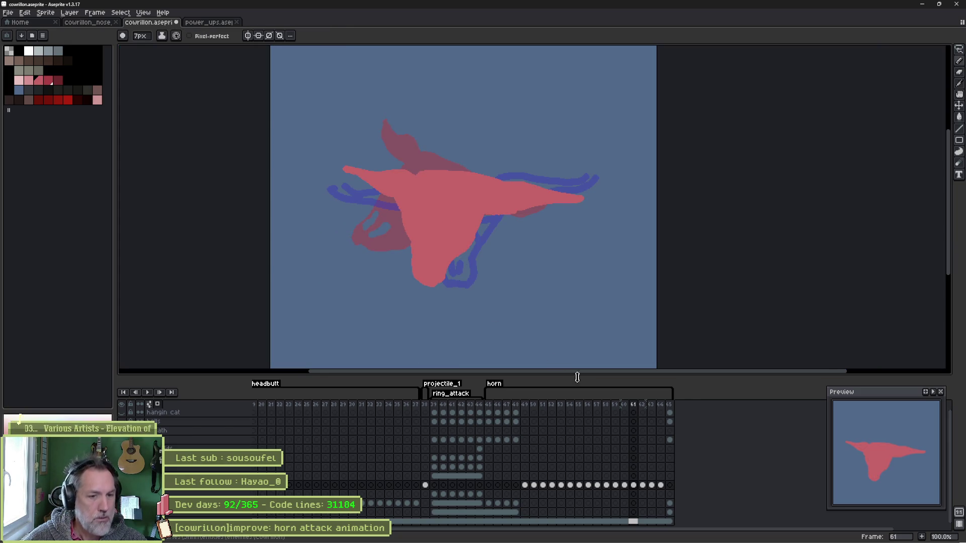
scroll(439, 227, "up", 1)
key("b")
mouse_move(456, 207)
left_mouse_down()
mouse_move(451, 216)
mouse_move(478, 217)
left_mouse_up()
mouse_move(400, 311)
left_mouse_down()
mouse_move(403, 297)
mouse_move(398, 317)
mouse_move(382, 298)
mouse_move(377, 310)
left_mouse_up()
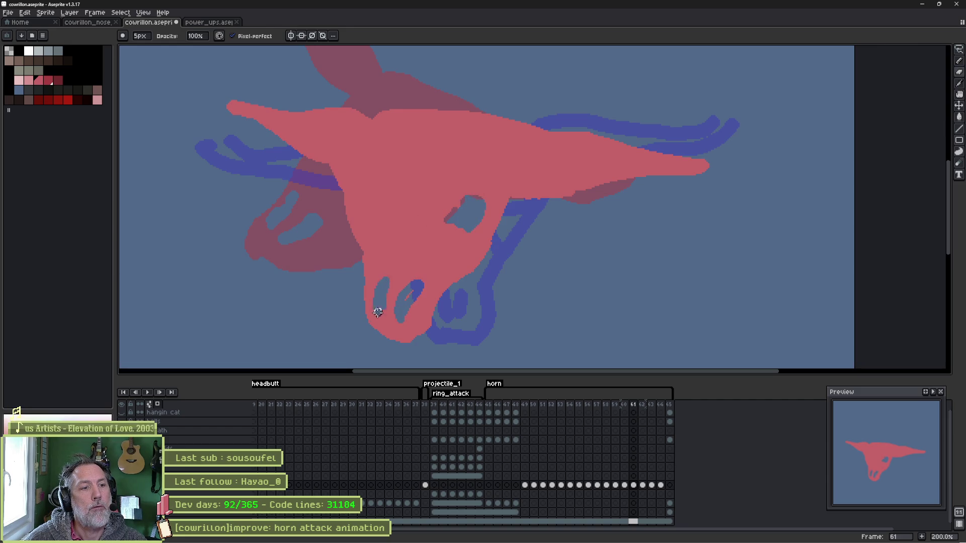
mouse_move(358, 199)
left_mouse_down()
mouse_move(361, 218)
mouse_move(352, 198)
left_mouse_up()
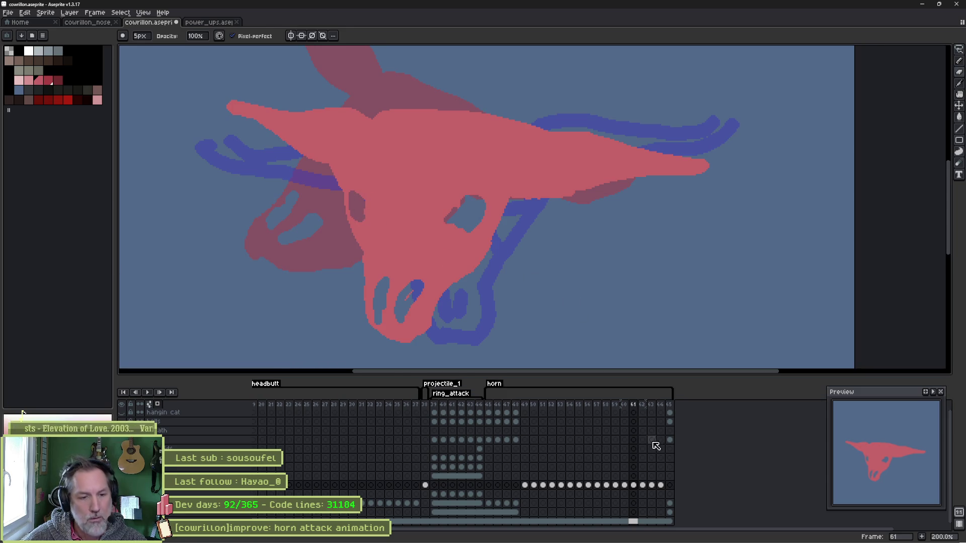
left_click(627, 406)
mouse_move(629, 408)
left_mouse_down()
mouse_move(673, 413)
mouse_move(660, 413)
left_mouse_up()
Step: Outline frame 64's snout ring and horn edges, erasing excess along the left horn's top
scroll(543, 280, "down", 2)
key("e")
mouse_move(455, 212)
left_mouse_down()
mouse_move(471, 276)
mouse_move(508, 284)
mouse_move(523, 227)
mouse_move(506, 282)
left_mouse_up()
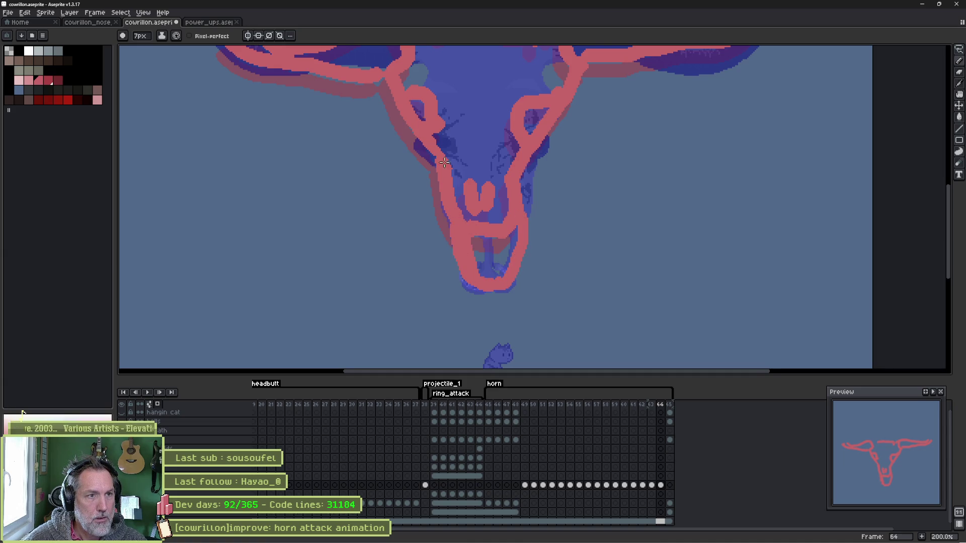
scroll(456, 229, "up", 4)
mouse_move(385, 119)
left_mouse_down()
mouse_move(259, 137)
mouse_move(297, 162)
mouse_move(390, 157)
mouse_move(387, 177)
mouse_move(336, 168)
mouse_move(370, 166)
left_mouse_up()
key("e")
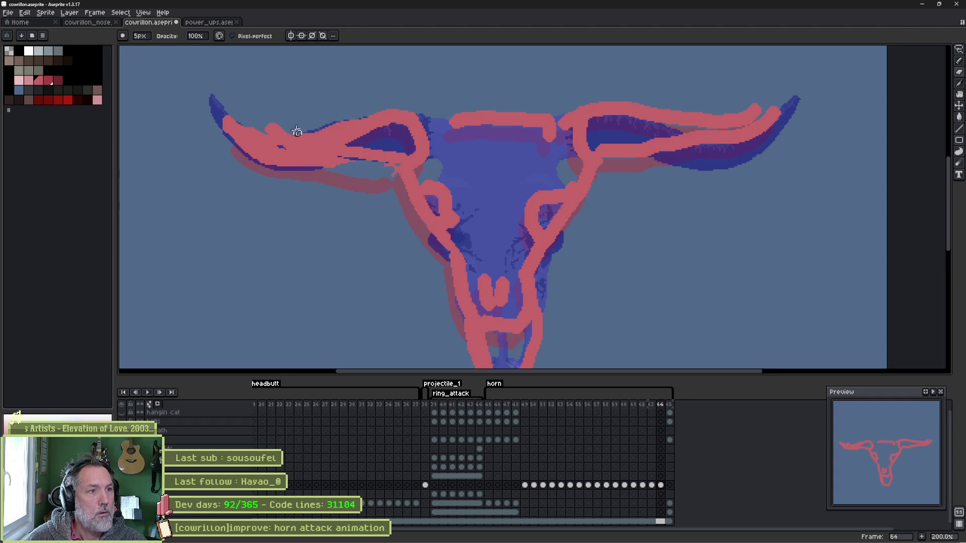
mouse_move(265, 127)
left_mouse_down()
mouse_move(393, 102)
mouse_move(516, 128)
left_mouse_up()
key("b")
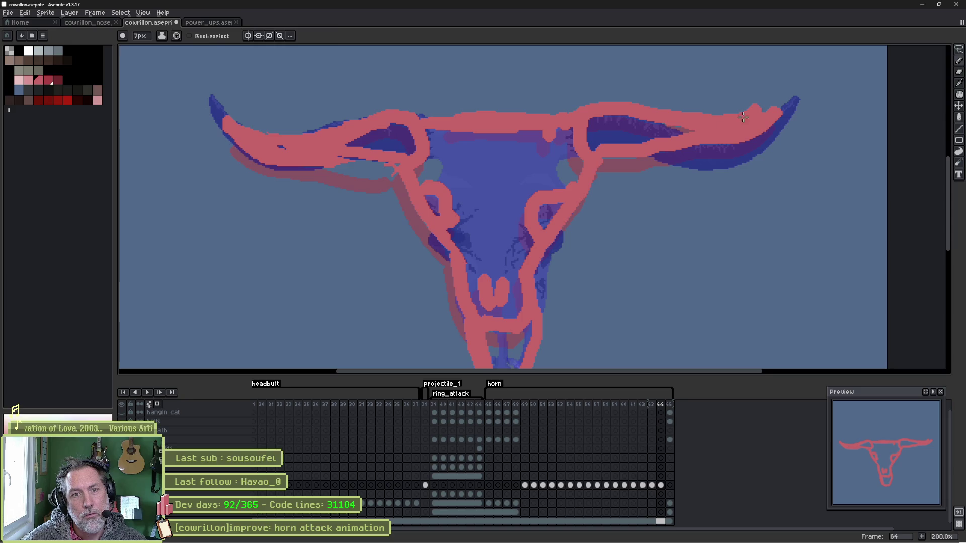
key("e")
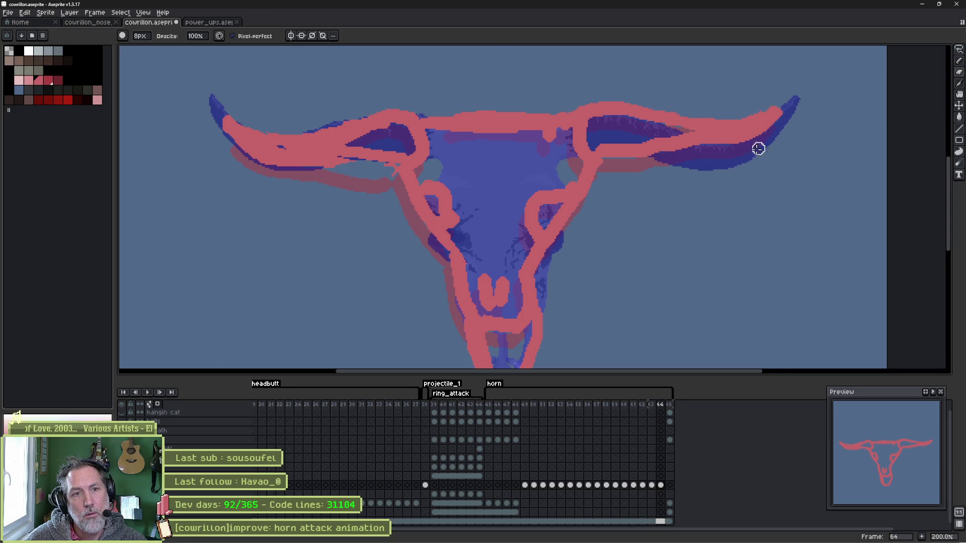
key("b")
left_click_drag(743, 135, 638, 146)
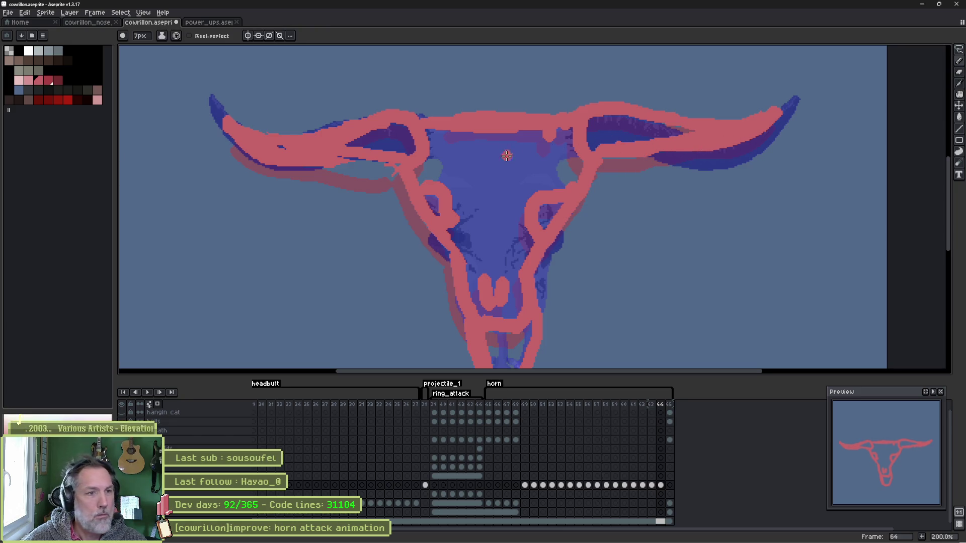
left_click_drag(501, 190, 488, 136)
Step: Undo the right horn stroke and fill horns, skull, snout and eye sockets pink
key("ctrl+z")
key("g")
left_click(369, 86)
left_click(595, 86)
left_click(509, 119)
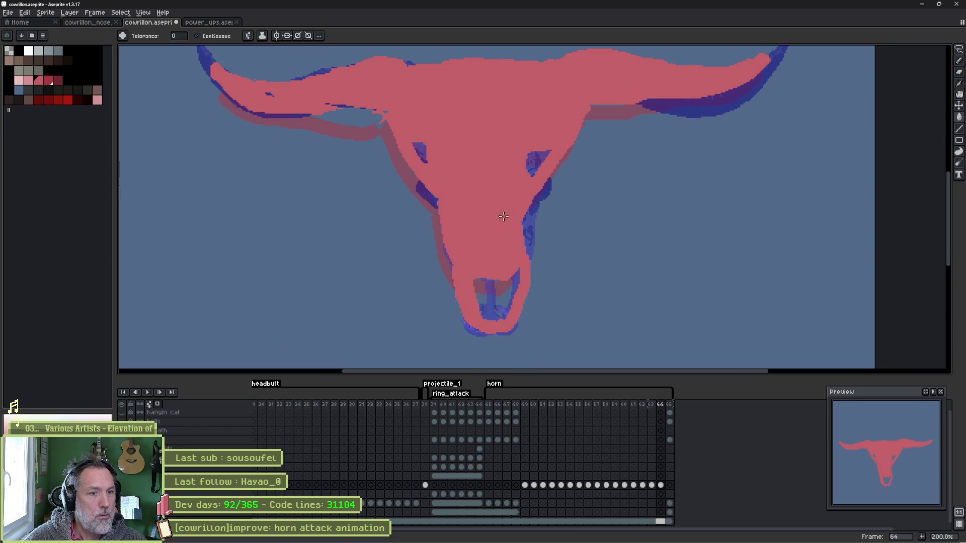
left_click(506, 289)
left_click(420, 153)
left_click(536, 161)
Step: Set the blockout layer to 58% opacity and reshape both horn bases
key("shift+p")
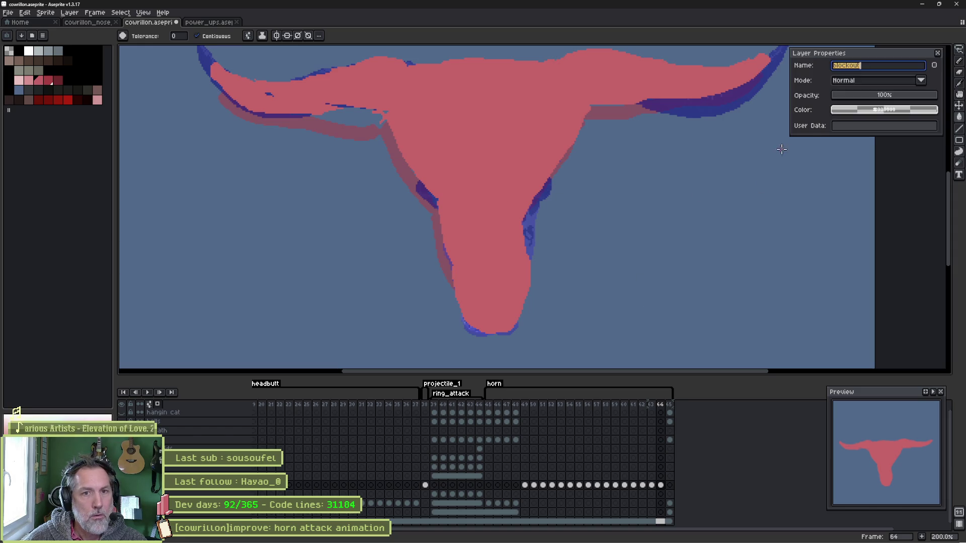
left_click(893, 96)
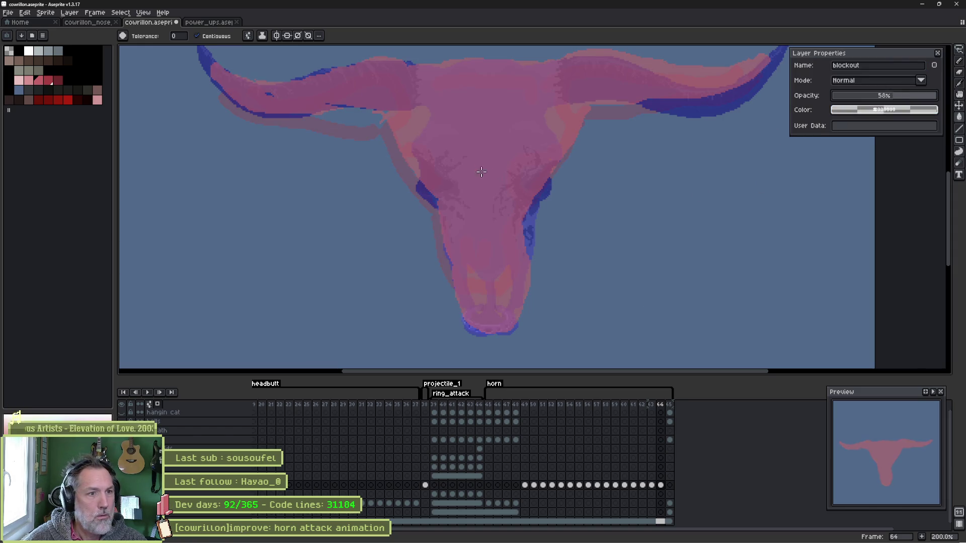
key("b")
mouse_move(377, 119)
left_mouse_down()
mouse_move(402, 121)
mouse_move(392, 145)
left_mouse_up()
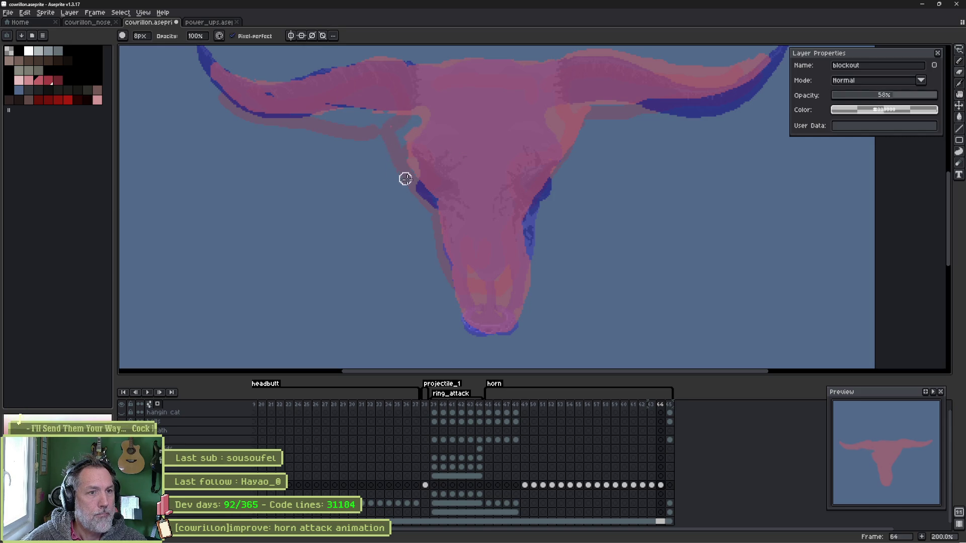
mouse_move(592, 118)
left_mouse_down()
mouse_move(566, 114)
mouse_move(563, 127)
mouse_move(580, 125)
left_mouse_up()
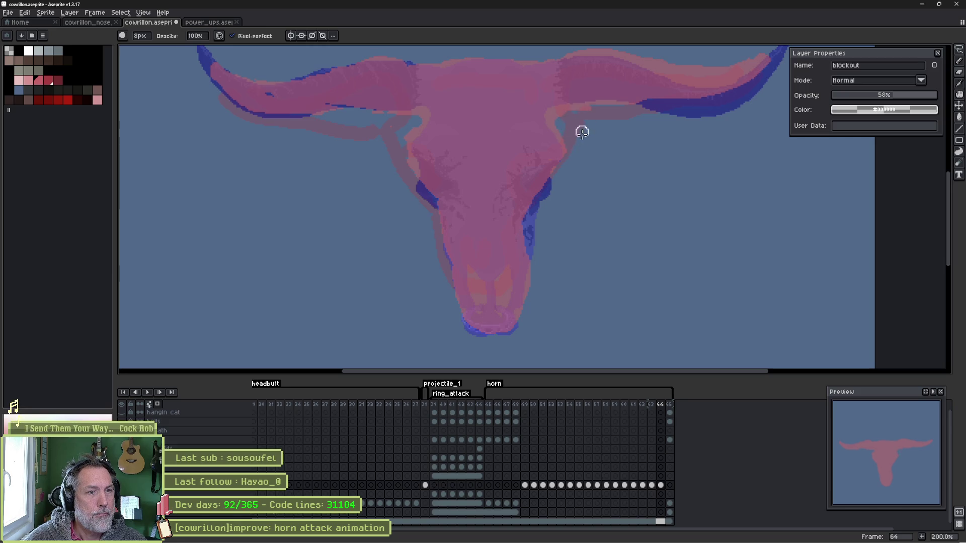
Step: Carve blue left and right eye sockets and two nostril holes
left_click_drag(425, 159, 432, 171)
mouse_move(531, 162)
left_mouse_down()
mouse_move(545, 153)
mouse_move(533, 177)
left_mouse_up()
mouse_move(478, 273)
left_mouse_down()
mouse_move(481, 304)
mouse_move(486, 294)
left_mouse_up()
mouse_move(513, 269)
left_mouse_down()
mouse_move(508, 294)
mouse_move(505, 272)
left_mouse_up()
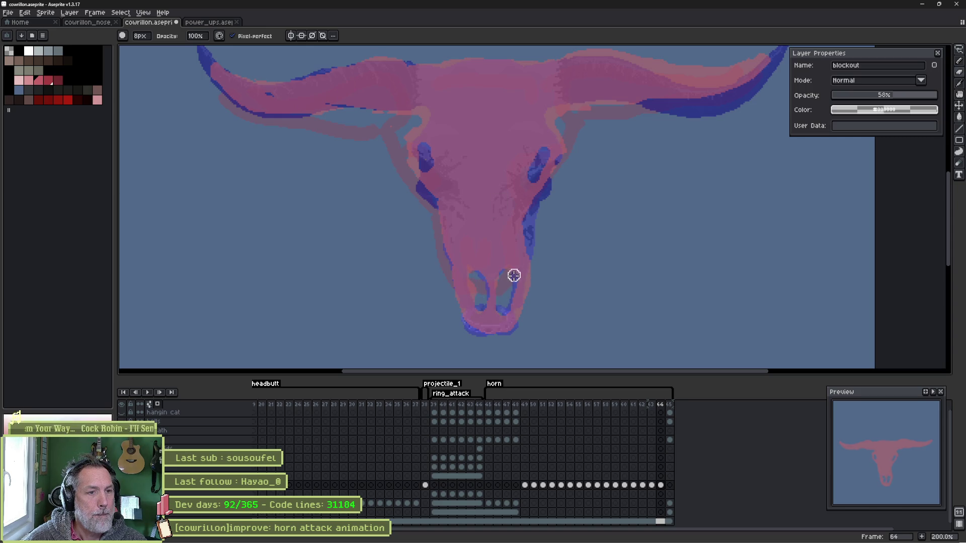
Step: Restore full layer opacity, try and undo a stroke on frame 63, then compare frames 61 and 62
left_click_drag(900, 95, 951, 103)
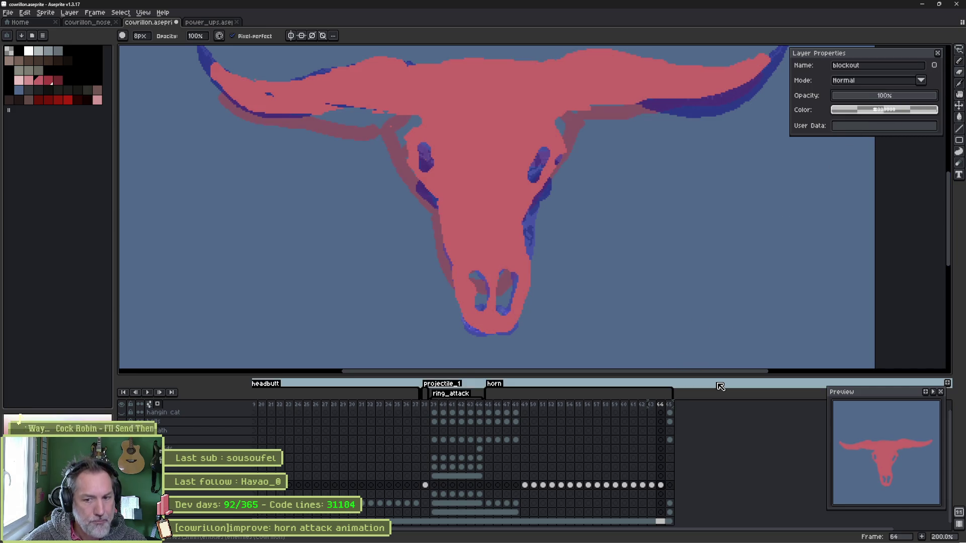
left_click(652, 484)
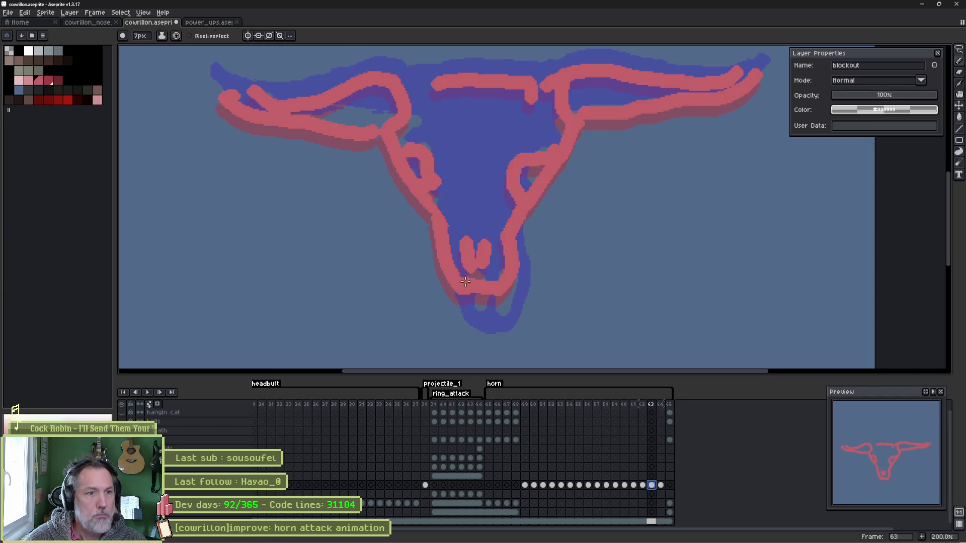
left_click_drag(458, 296, 468, 320)
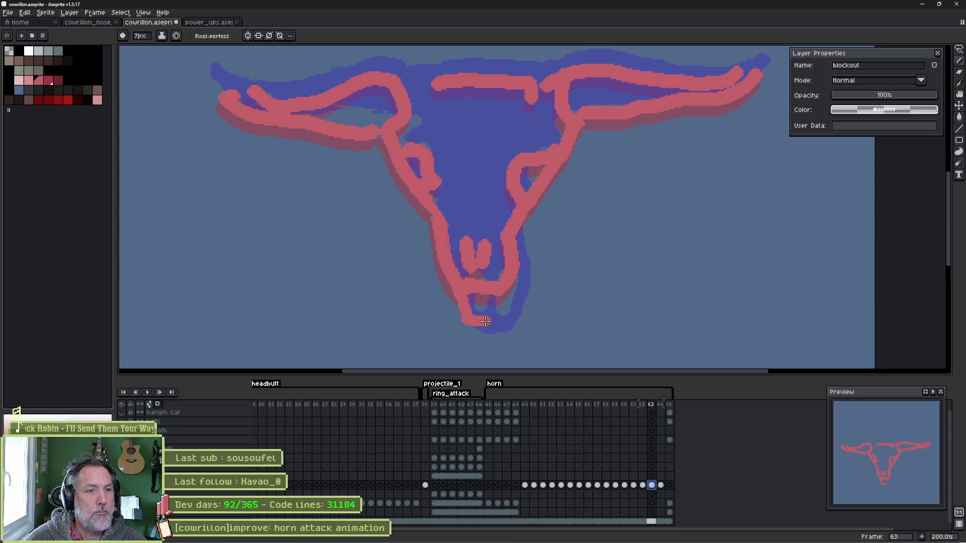
key("ctrl+z")
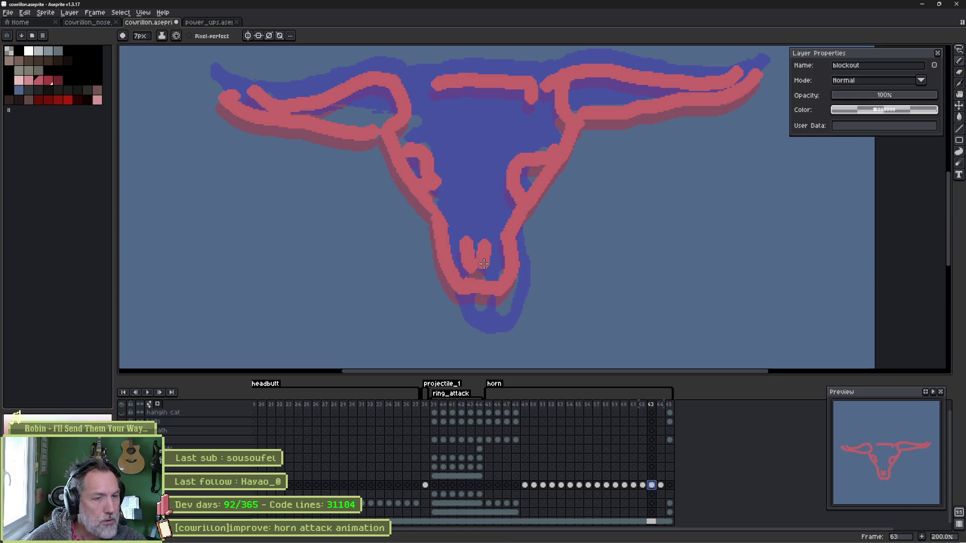
left_click(634, 406)
left_click(643, 407)
left_click(634, 406)
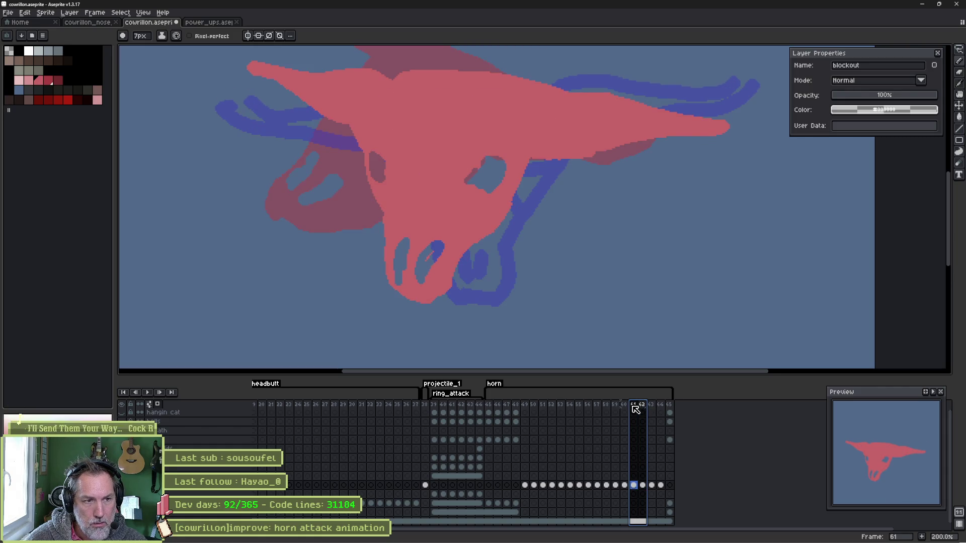
left_click(643, 406)
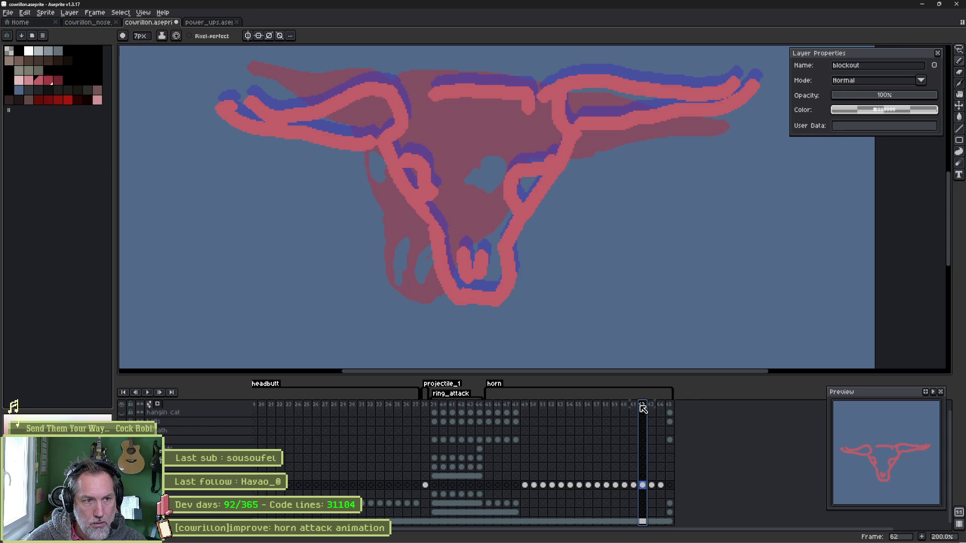
Step: Ellipse-select frame 63's jaw and move it downward
left_click(652, 406)
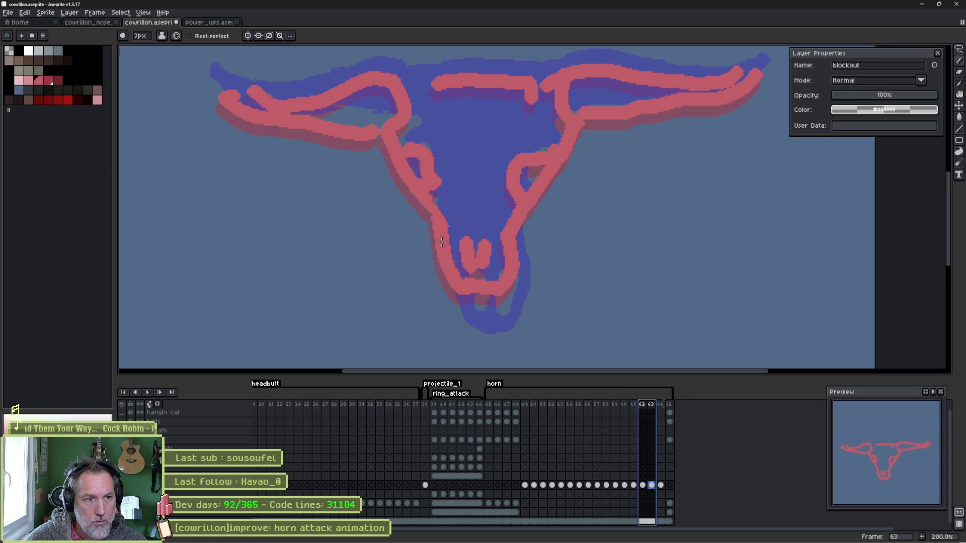
key("shift+m")
left_click_drag(407, 217, 574, 314)
left_click_drag(495, 259, 497, 288)
key("b")
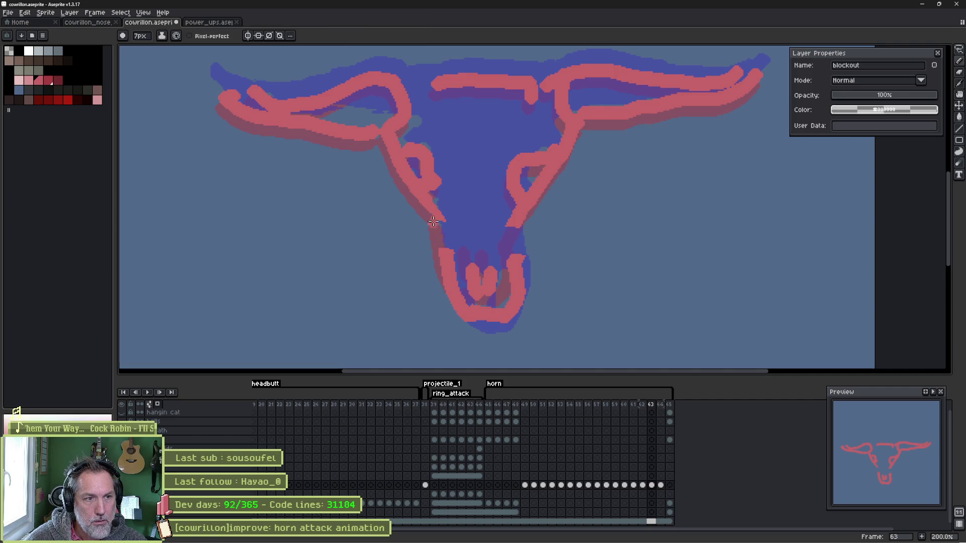
Step: Close frame 63's left horn outline and fill the skull and both horns red
left_click_drag(404, 81, 435, 80)
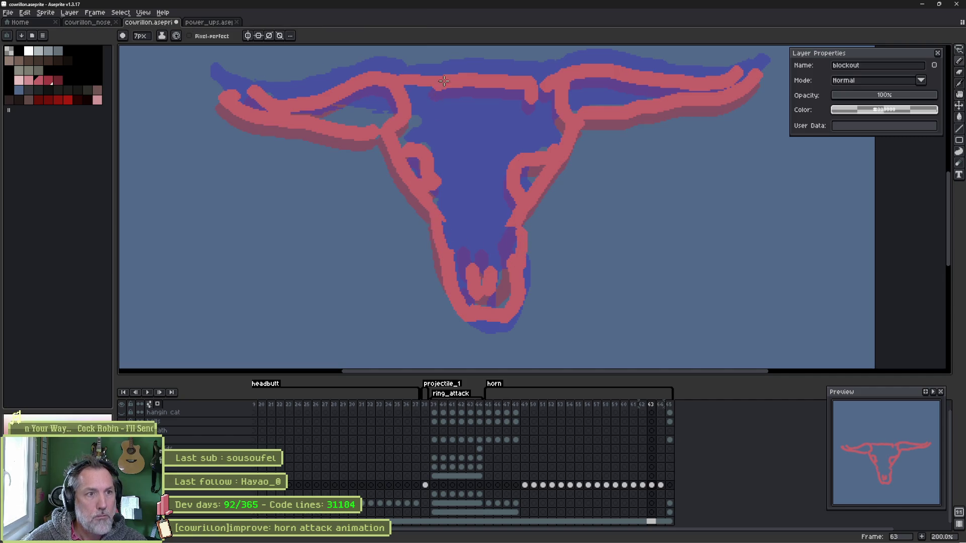
key("g")
left_click(504, 149)
key("b")
left_click_drag(242, 86, 264, 101)
key("g")
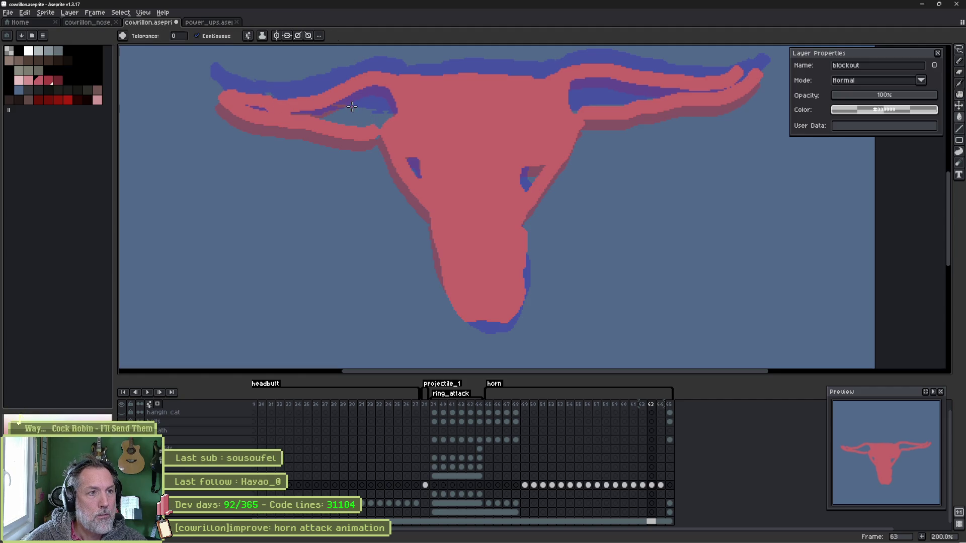
left_click(375, 103)
left_click(620, 85)
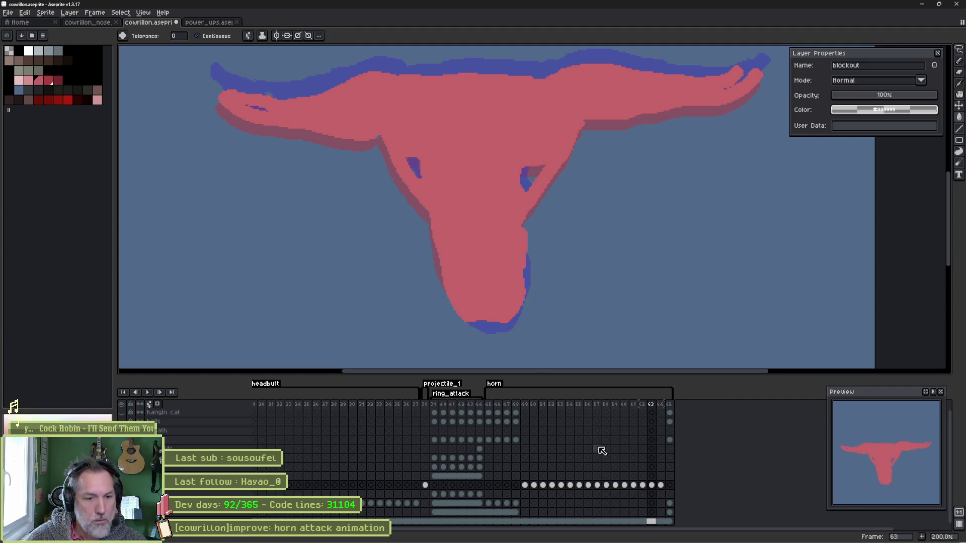
Step: Close frame 62's snout and horn outline, then fill both horns and the face red
left_click(642, 485)
key("b")
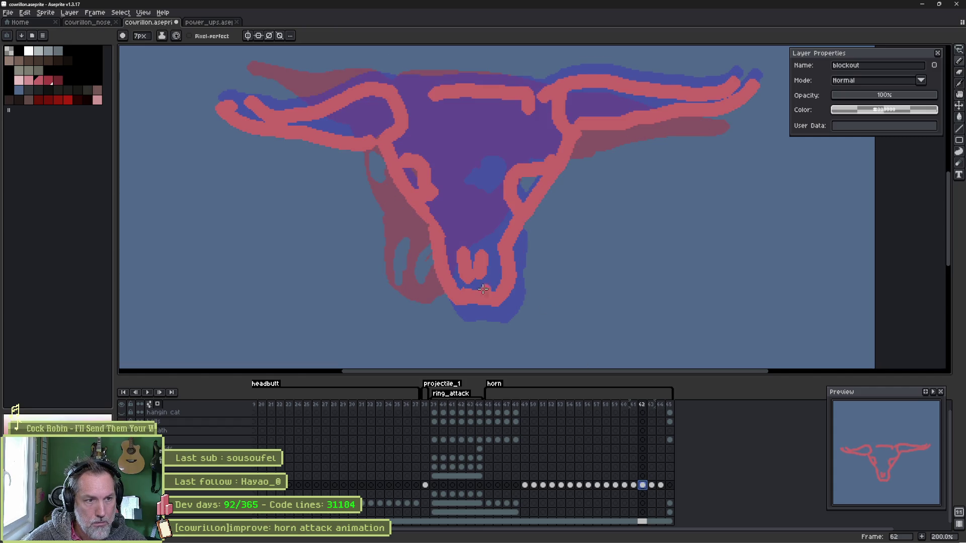
left_click_drag(465, 310, 496, 308)
left_click_drag(403, 93, 550, 89)
key("g")
left_click(305, 113)
left_click(457, 150)
left_click(600, 105)
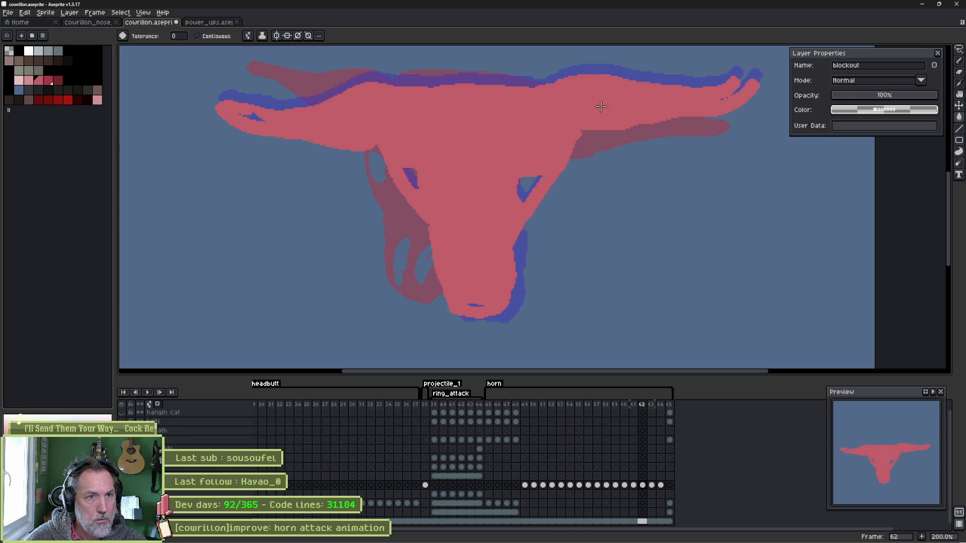
Step: Extend frame 63's chin tip downward in pink and touch up the pixel beside it
mouse_move(632, 408)
left_mouse_down()
mouse_move(669, 410)
mouse_move(656, 411)
left_mouse_up()
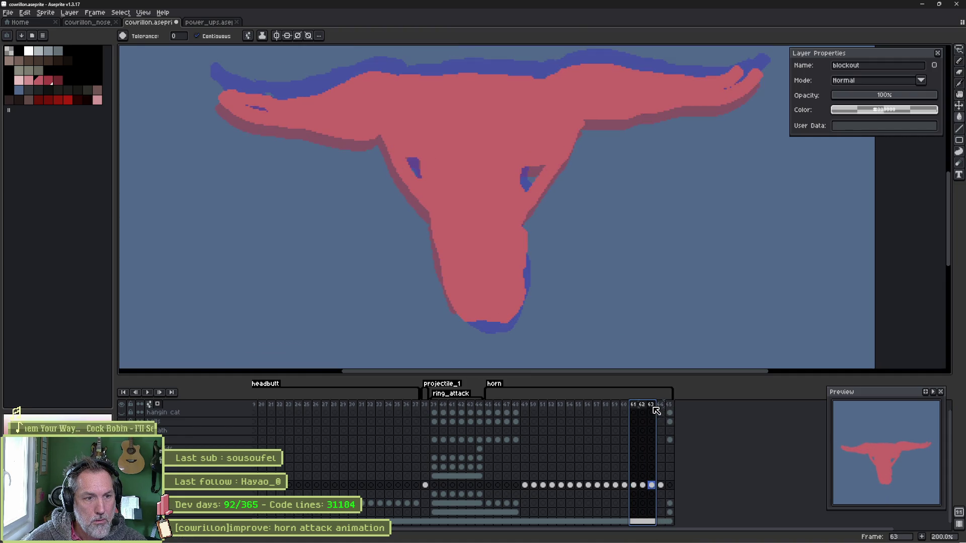
key("b")
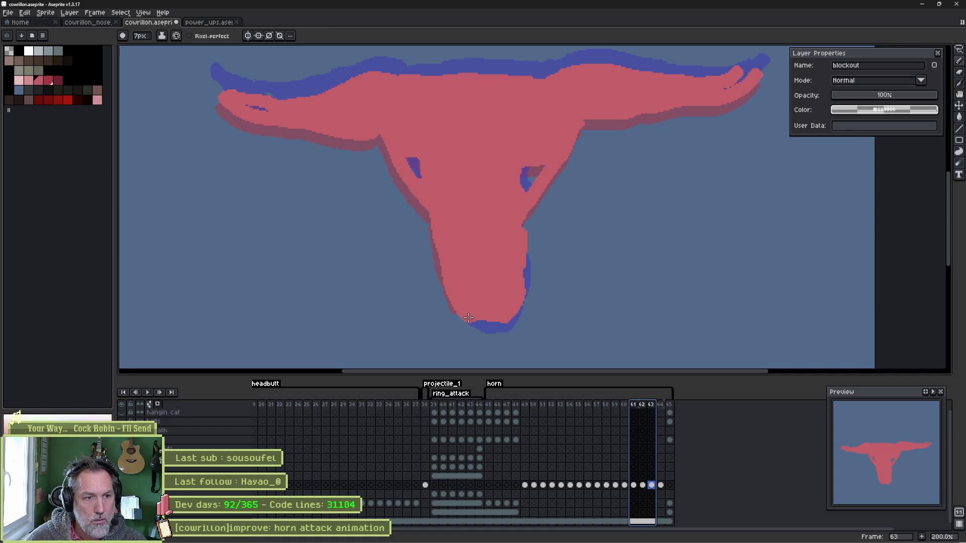
mouse_move(475, 331)
left_mouse_down()
mouse_move(503, 324)
mouse_move(467, 328)
left_mouse_up()
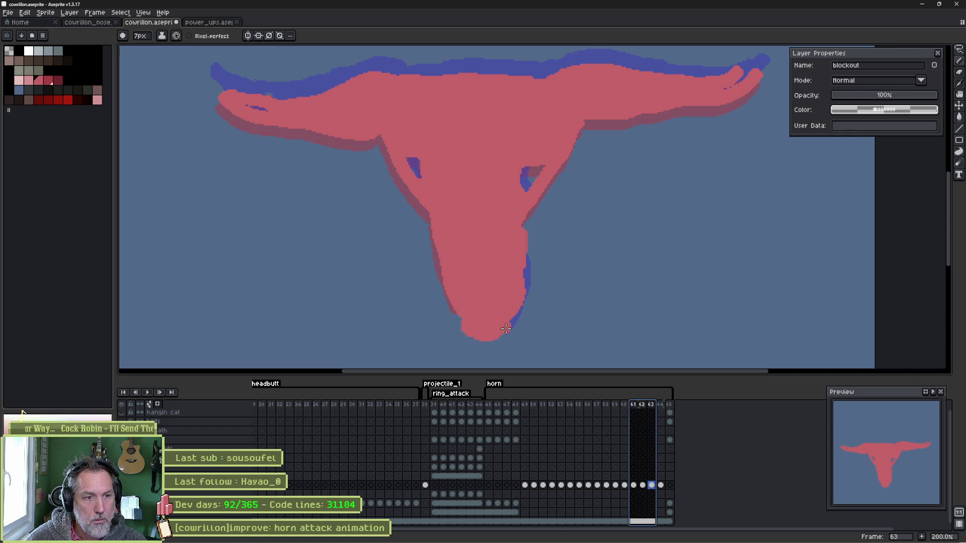
left_click(530, 331)
left_click(642, 484)
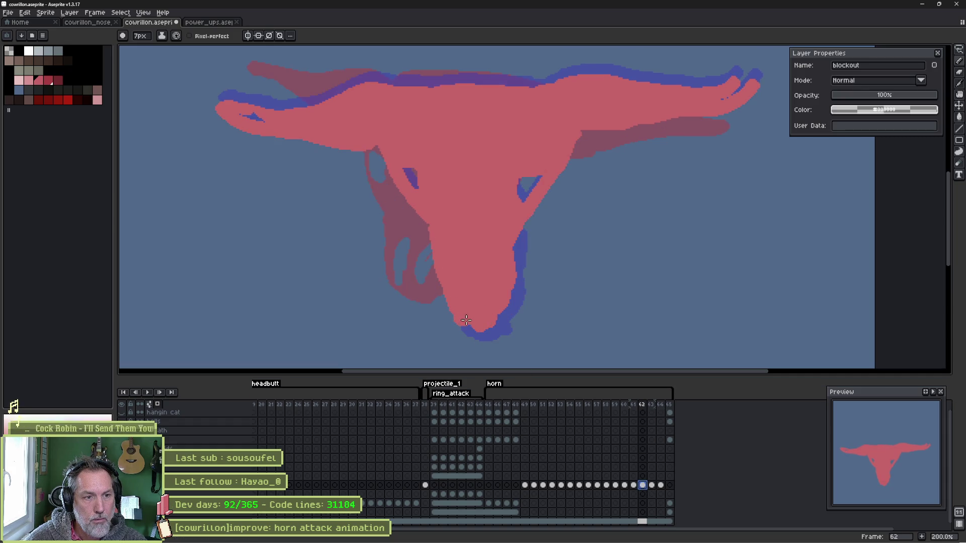
mouse_move(633, 404)
left_mouse_down()
mouse_move(656, 413)
mouse_move(638, 415)
left_mouse_up()
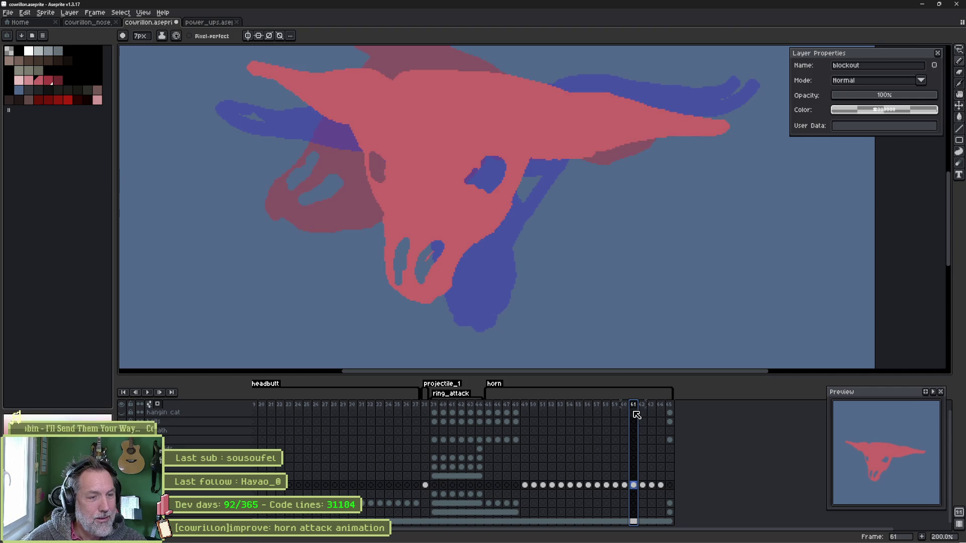
Step: Lasso frame 61's muzzle, move it down-left and rejoin it to the head in red
key("q")
mouse_move(360, 216)
left_mouse_down()
mouse_move(384, 302)
mouse_move(362, 221)
left_mouse_up()
left_click_drag(420, 259, 412, 285)
key("b")
mouse_move(462, 229)
left_mouse_down()
mouse_move(450, 251)
mouse_move(402, 226)
left_mouse_up()
Step: Play the animation from frame 46, then return to frame 64
left_click_drag(624, 406, 669, 413)
left_click(498, 407)
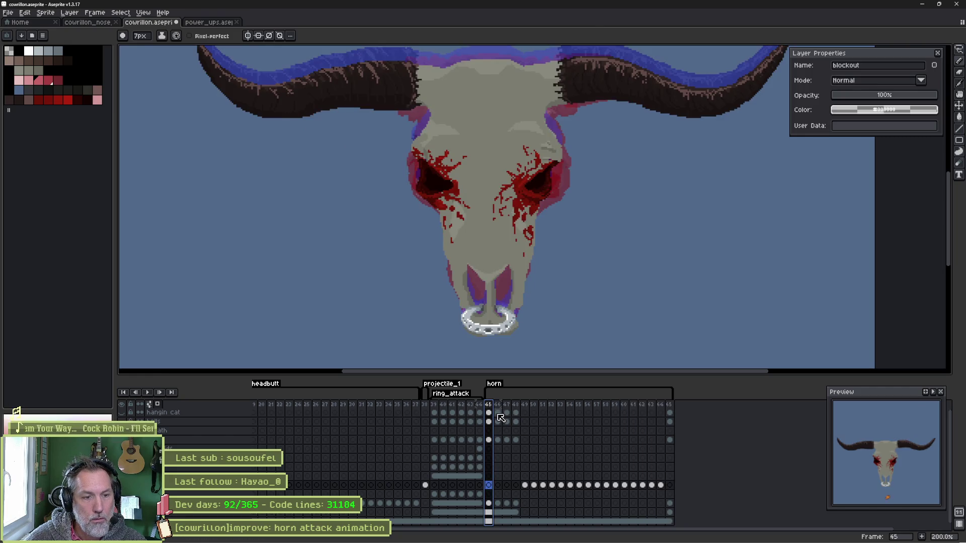
key("Return")
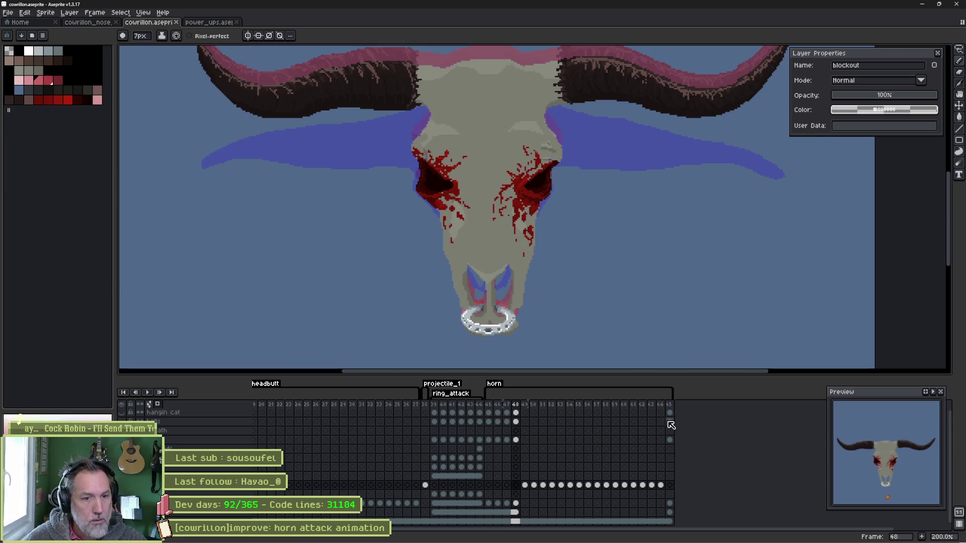
left_click(669, 405)
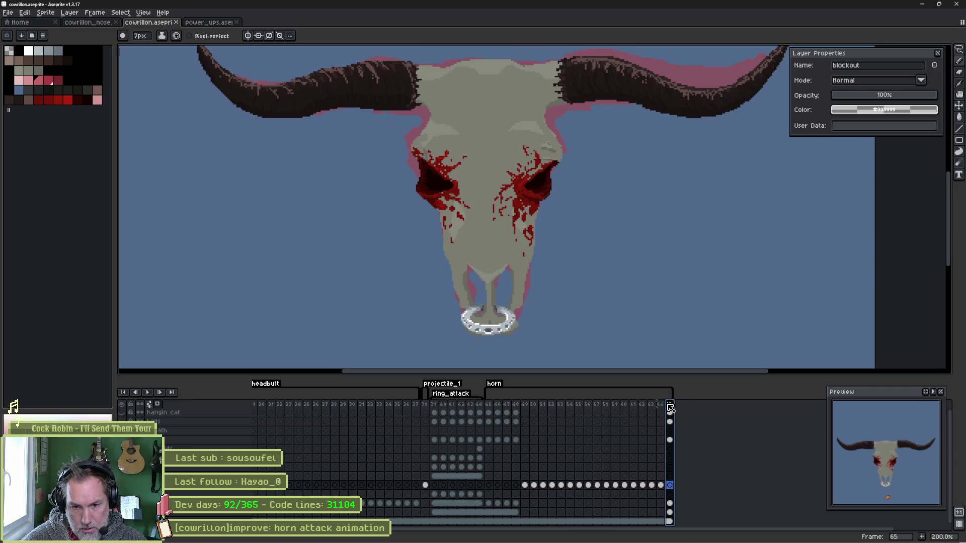
left_click_drag(669, 406, 663, 406)
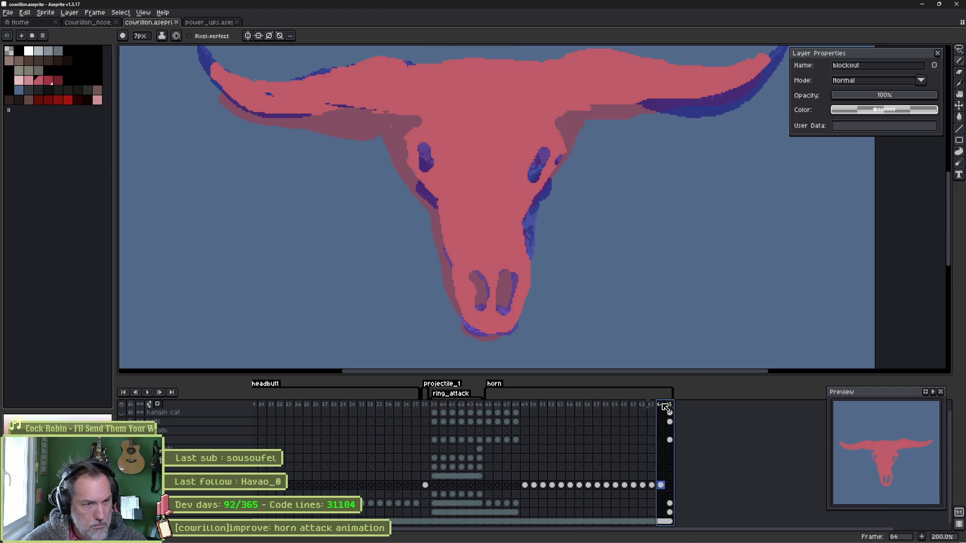
Step: Paint purple strokes along the horns and lower the blockout layer to 58% opacity
left_click(533, 192)
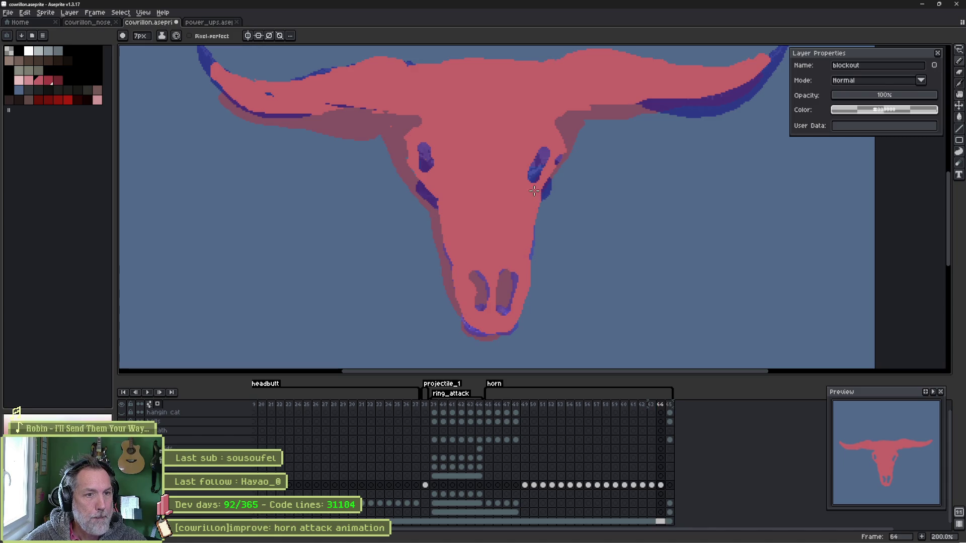
scroll(544, 175, "up", 3)
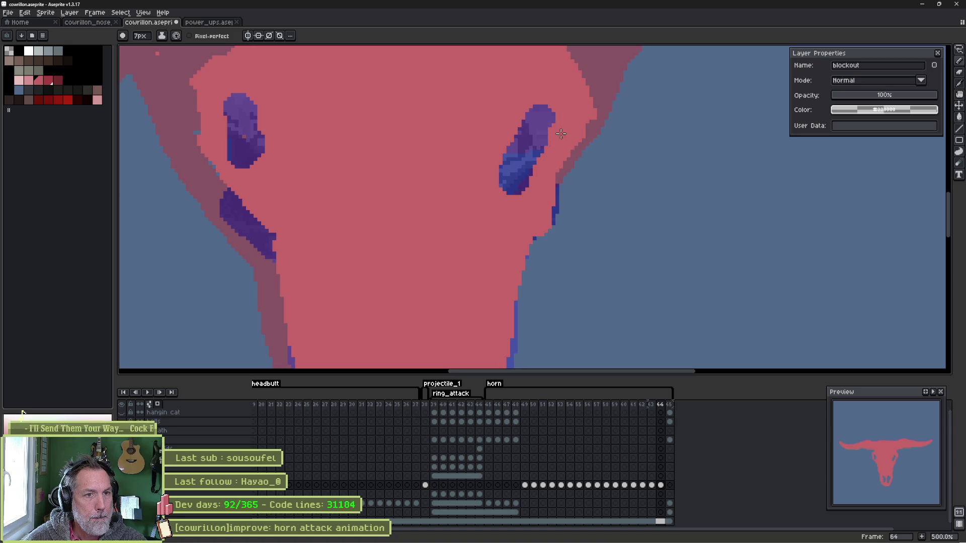
key("b")
mouse_move(566, 123)
left_mouse_down()
mouse_move(536, 174)
mouse_move(532, 129)
left_mouse_up()
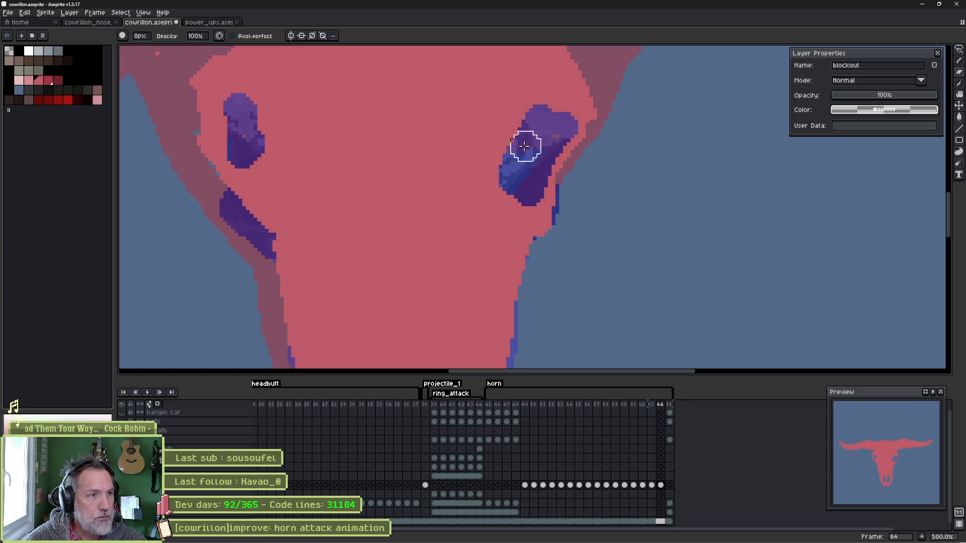
scroll(330, 149, "up", 3)
scroll(329, 148, "left", 3)
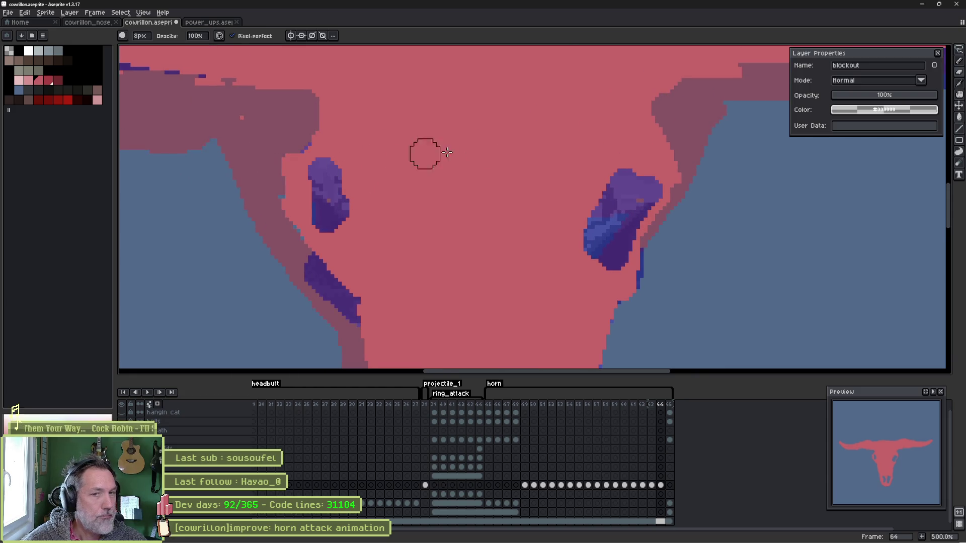
left_click_drag(825, 96, 893, 96)
mouse_move(326, 166)
left_mouse_down()
mouse_move(308, 153)
mouse_move(275, 190)
mouse_move(300, 248)
mouse_move(321, 255)
mouse_move(365, 322)
left_mouse_up()
Step: Erase the purple blobs on the right side and the left horn
key("e")
mouse_move(562, 254)
left_mouse_down()
mouse_move(649, 178)
mouse_move(588, 227)
left_mouse_up()
mouse_move(358, 187)
left_mouse_down()
mouse_move(336, 216)
mouse_move(327, 169)
mouse_move(317, 211)
mouse_move(332, 234)
mouse_move(322, 211)
left_mouse_up()
scroll(500, 221, "down", 3)
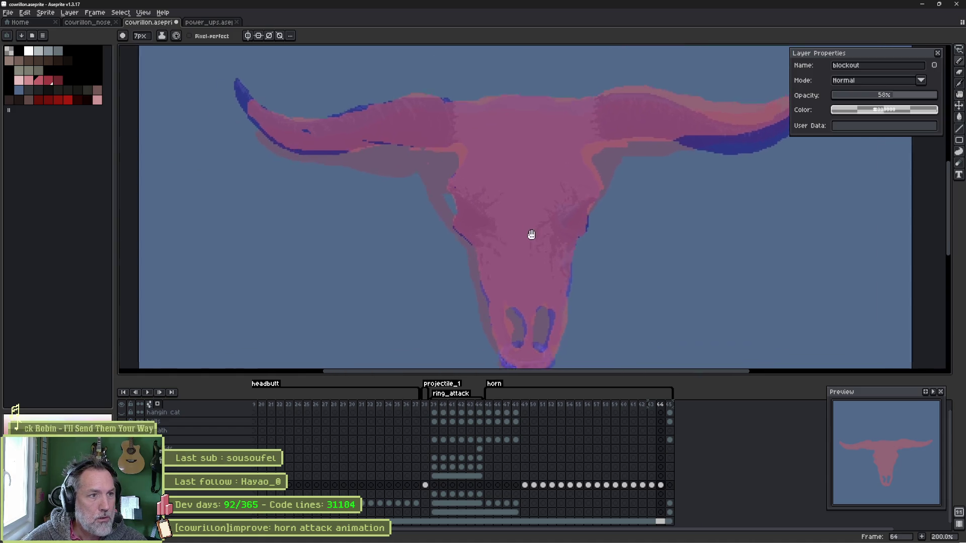
Step: Erase the stray blue pixels along the underside of the right horn on frame 64
scroll(528, 233, "up", 1)
left_click_drag(509, 198, 358, 269)
key("b")
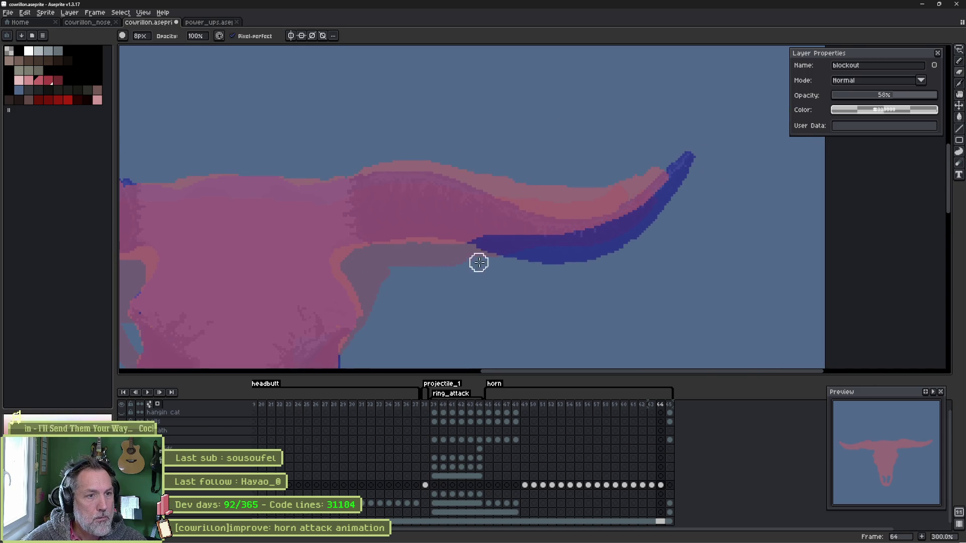
key("e")
mouse_move(477, 239)
left_mouse_down()
mouse_move(533, 243)
mouse_move(628, 217)
mouse_move(670, 168)
left_mouse_up()
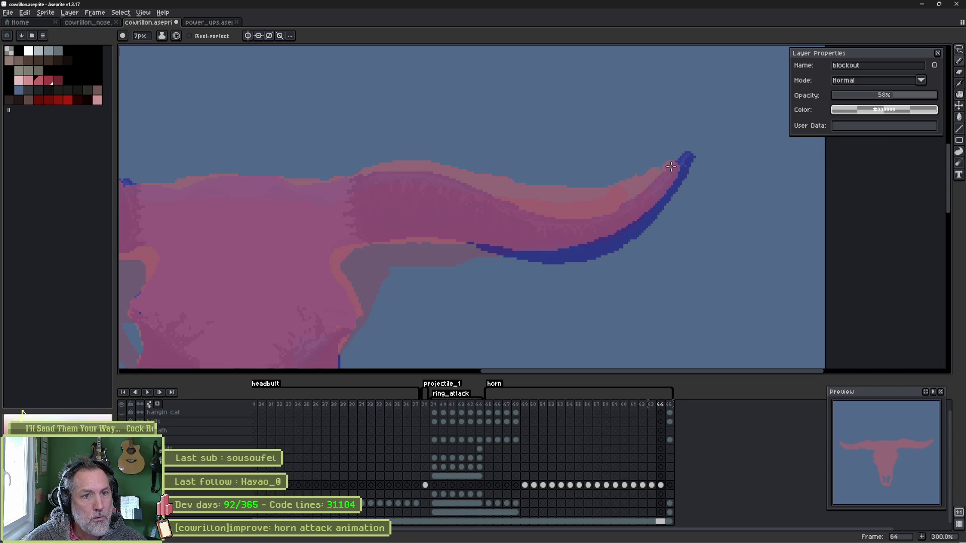
Step: Compare frames 62–64 in the timeline, ending back on frame 63
scroll(404, 273, "down", 1)
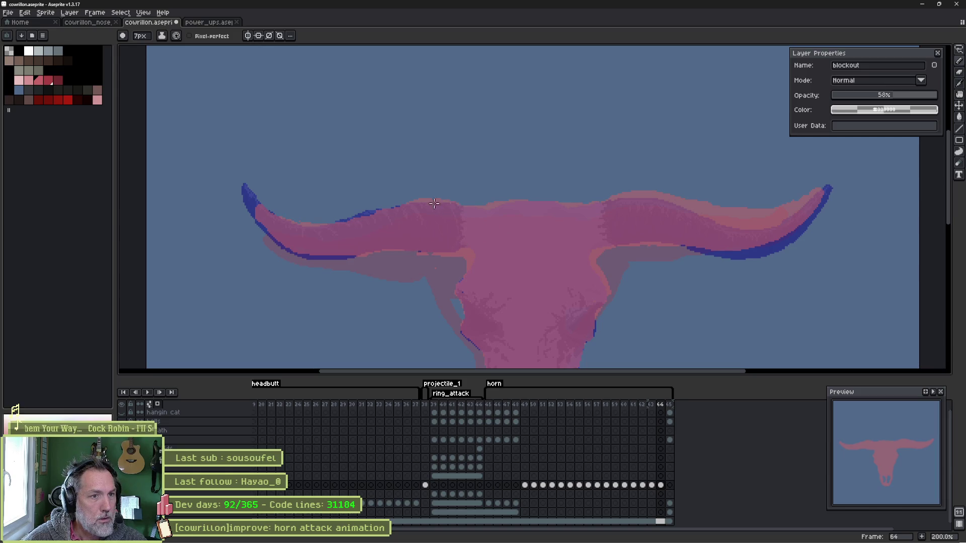
scroll(553, 186, "down", 5)
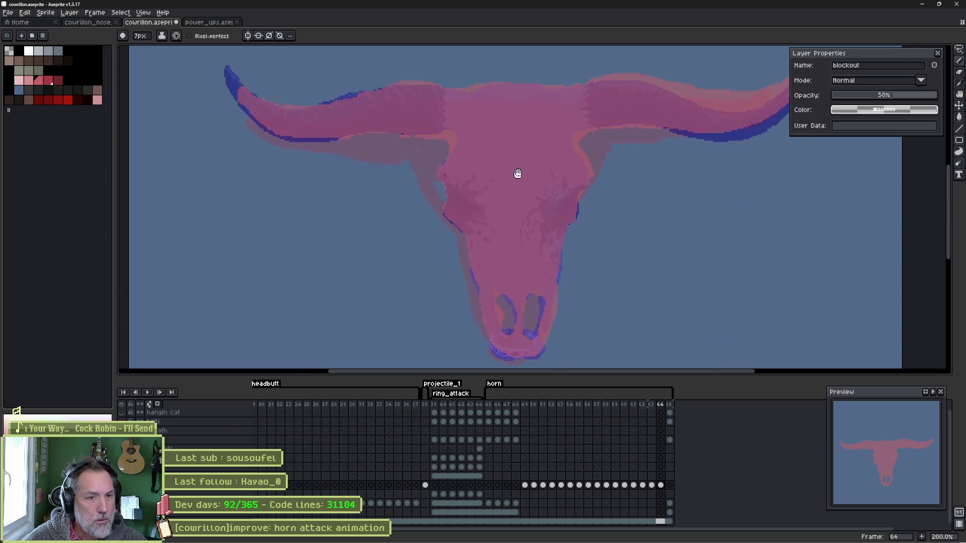
scroll(489, 243, "up", 2)
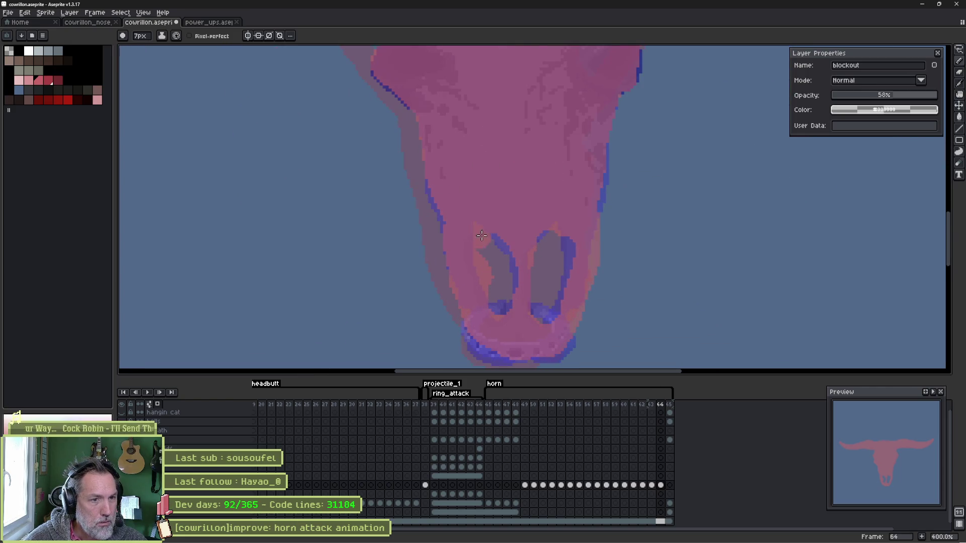
scroll(510, 153, "down", 2)
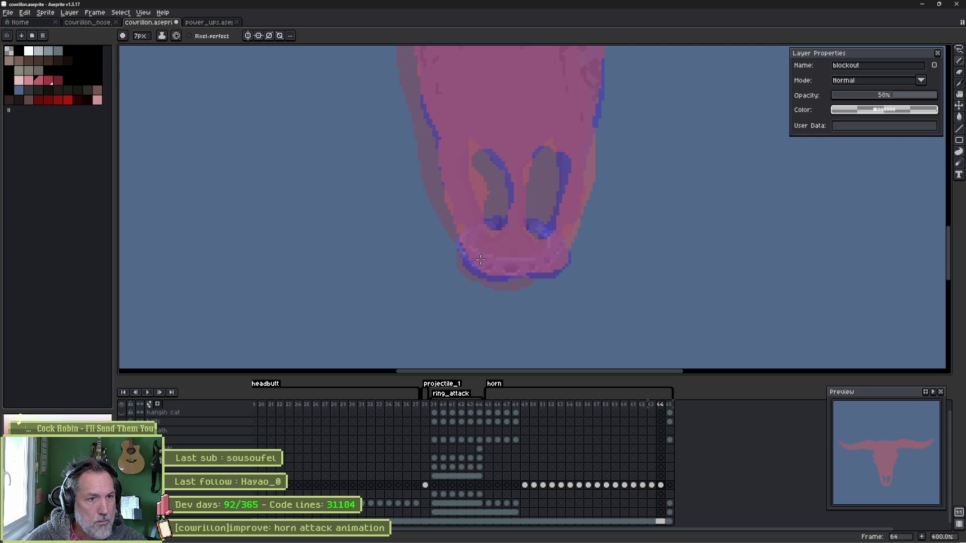
scroll(554, 211, "up", 3)
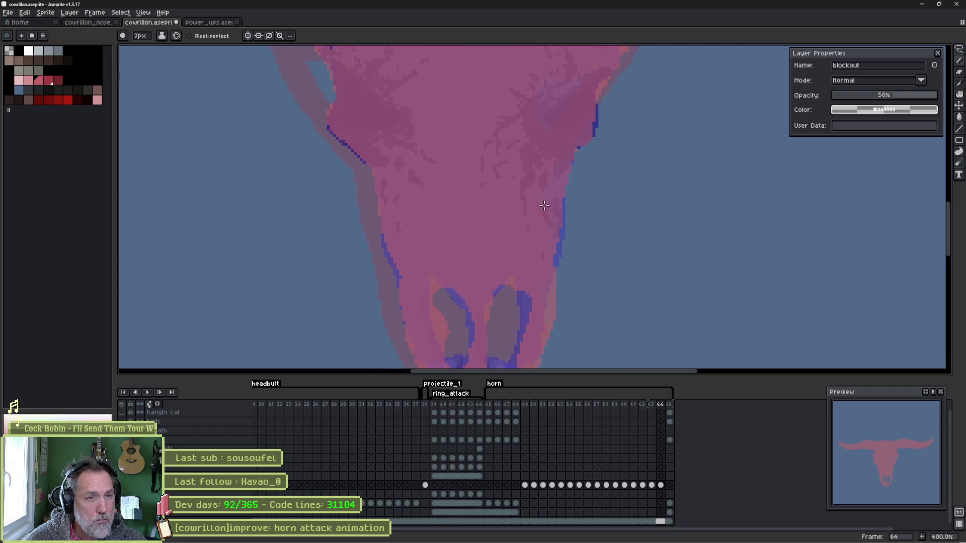
left_click(651, 485)
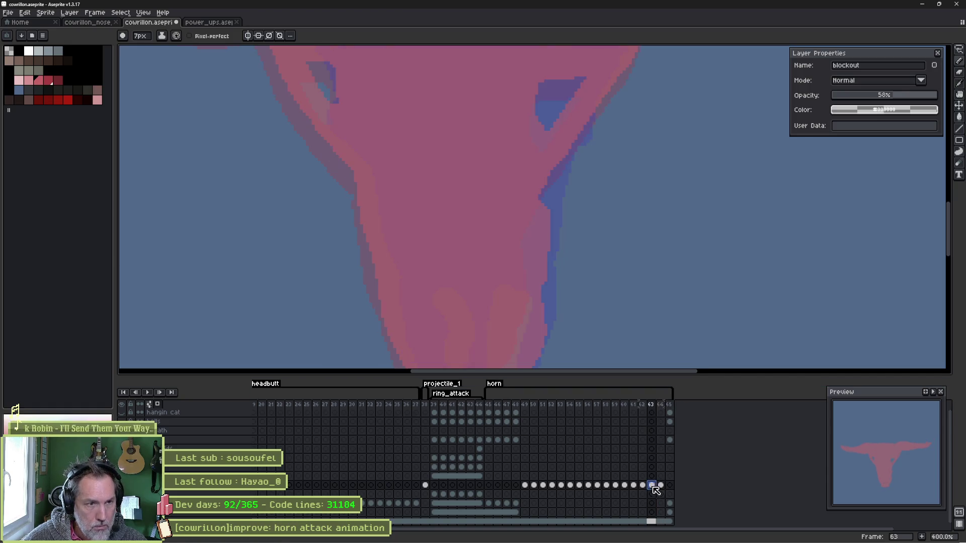
scroll(535, 190, "down", 2)
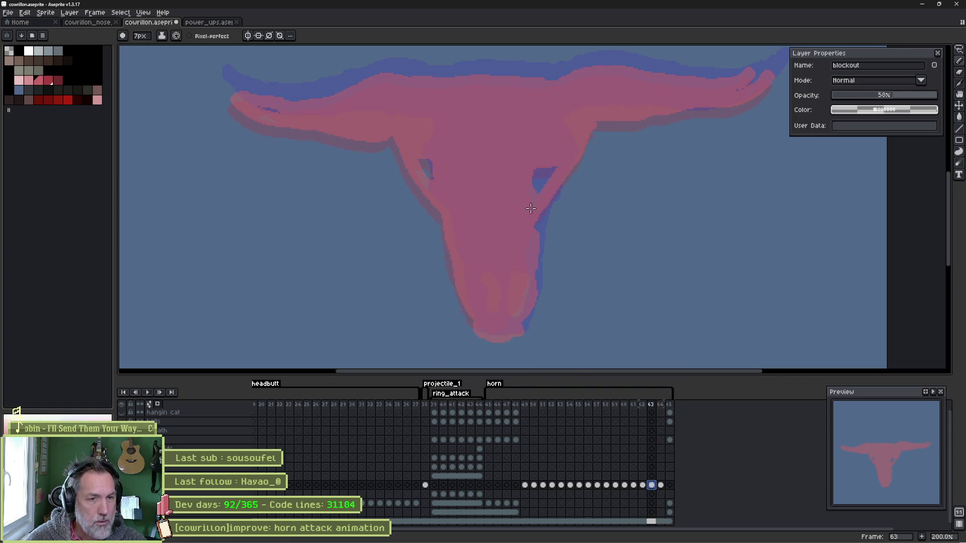
left_click_drag(641, 404, 662, 408)
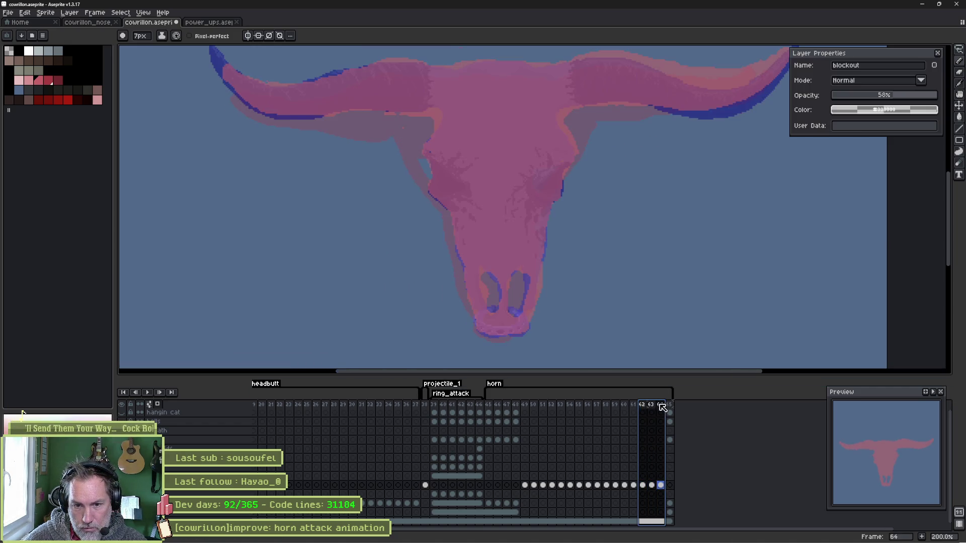
left_click(661, 487)
Step: On frame 63, turn off the onion-skin overlay and nudge the blockout drawing down and left
left_click(654, 487)
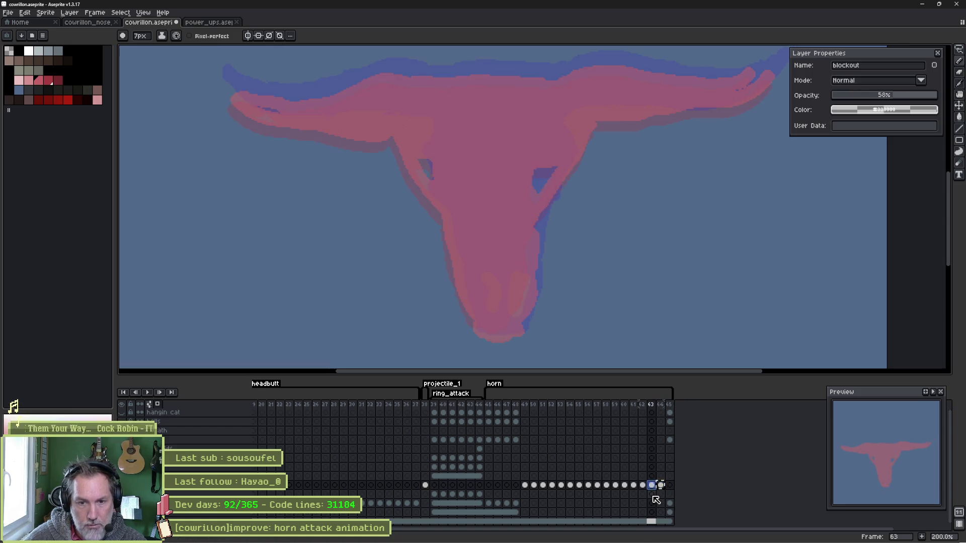
key("ctrl+z")
key("v")
left_click_drag(511, 220, 502, 231)
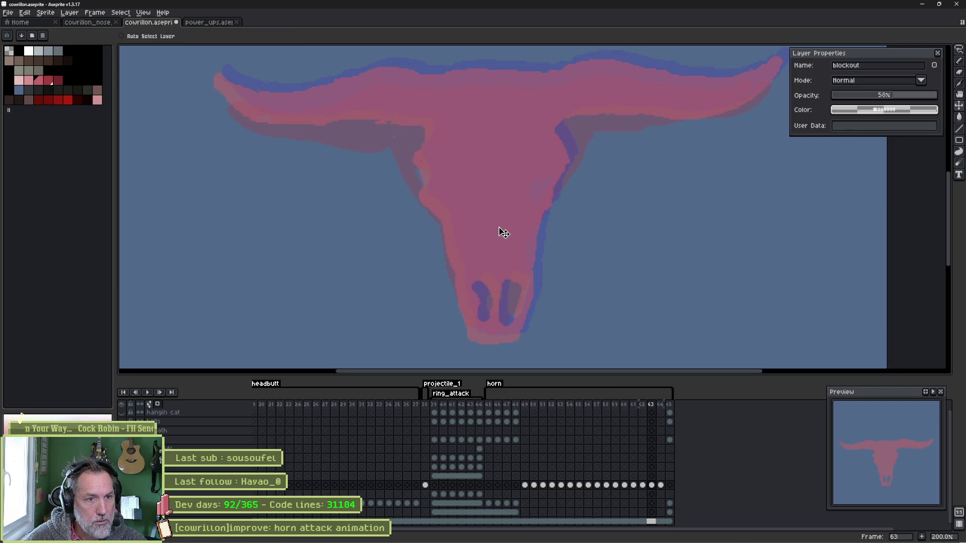
Step: Shift the frame 62 blockout skull left so it lines up
left_click(643, 406)
mouse_move(645, 408)
left_mouse_down()
mouse_move(669, 410)
mouse_move(659, 411)
mouse_move(642, 504)
left_mouse_up()
key("Left")
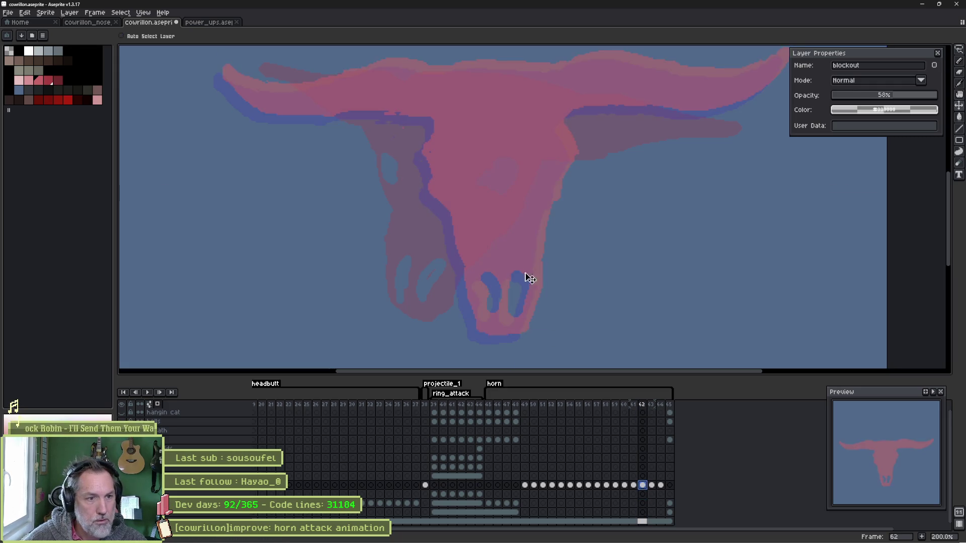
left_click_drag(505, 237, 475, 237)
scroll(579, 164, "down", 1)
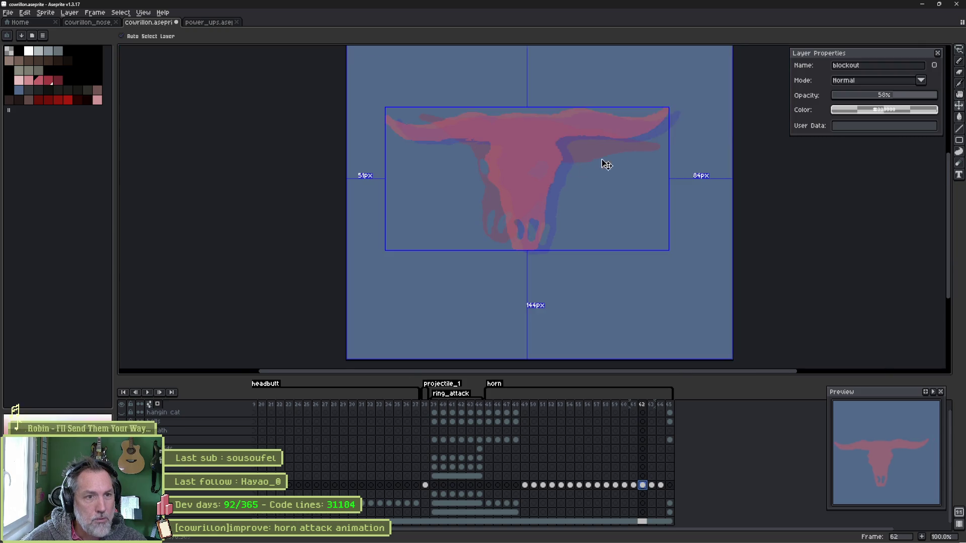
Step: Rotate the frame 62 skull about -3.8°, set the layer opacity to 100%, and play the animation
key("ctrl+t")
left_click_drag(677, 105, 682, 118)
key("Return")
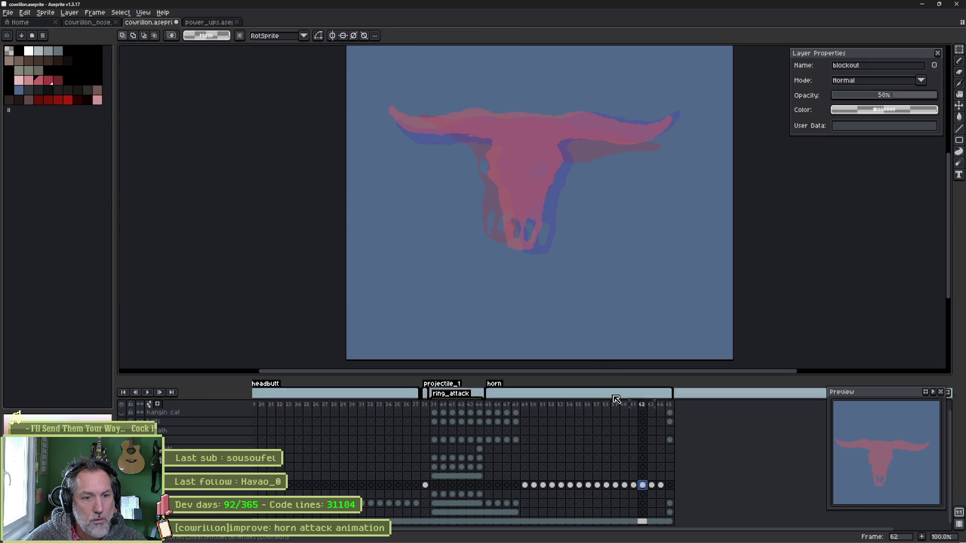
left_click_drag(912, 98, 938, 96)
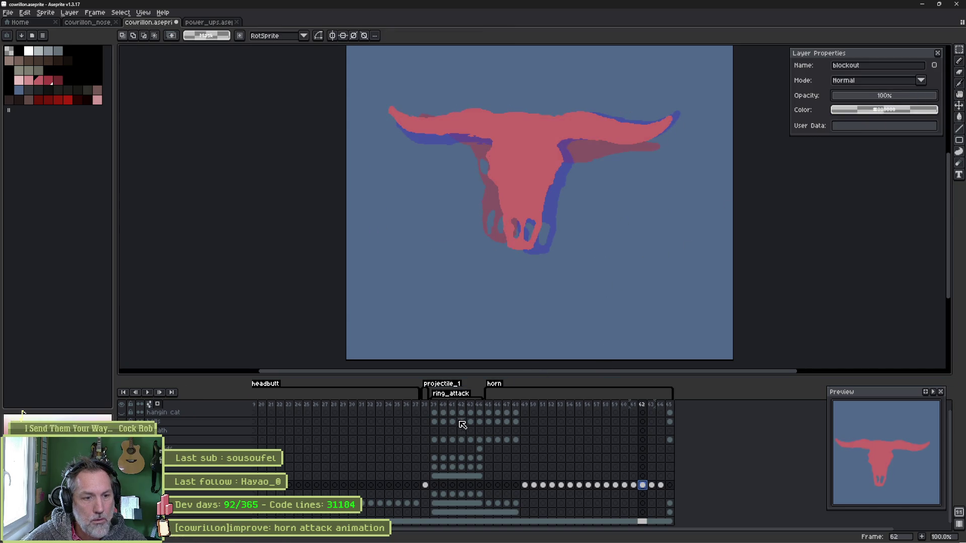
left_click(492, 407)
key("Return")
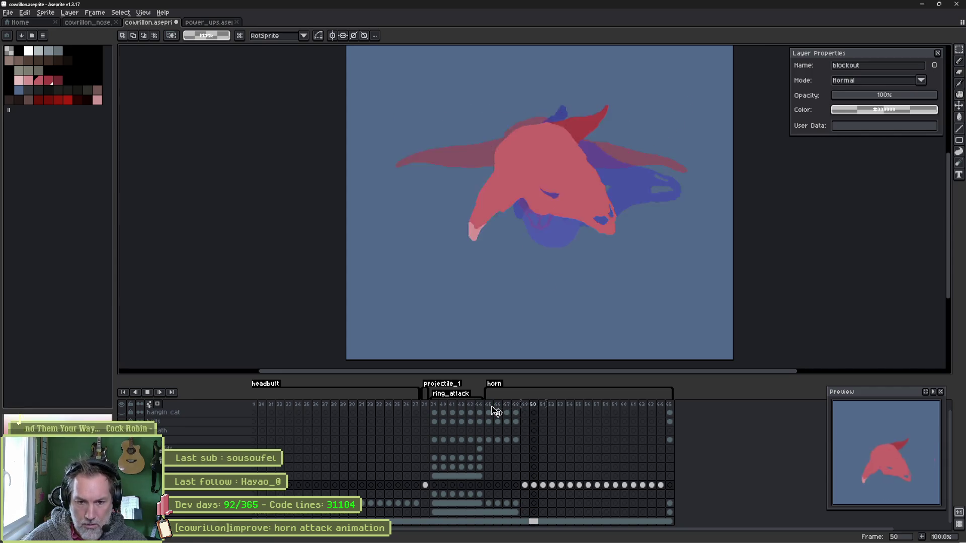
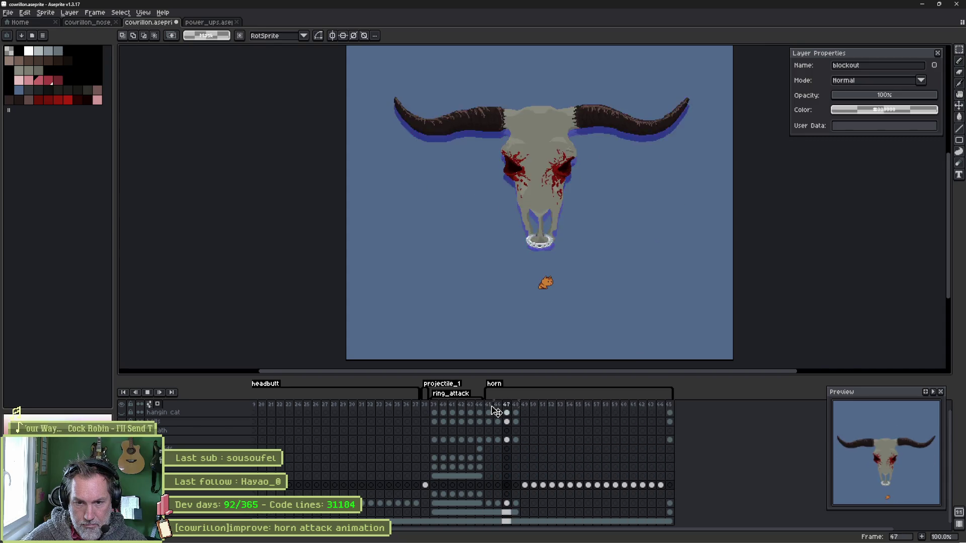
Step: Stop the looping horn animation, compare frames 61 and 62, and settle zoomed in on frame 61
key("Return")
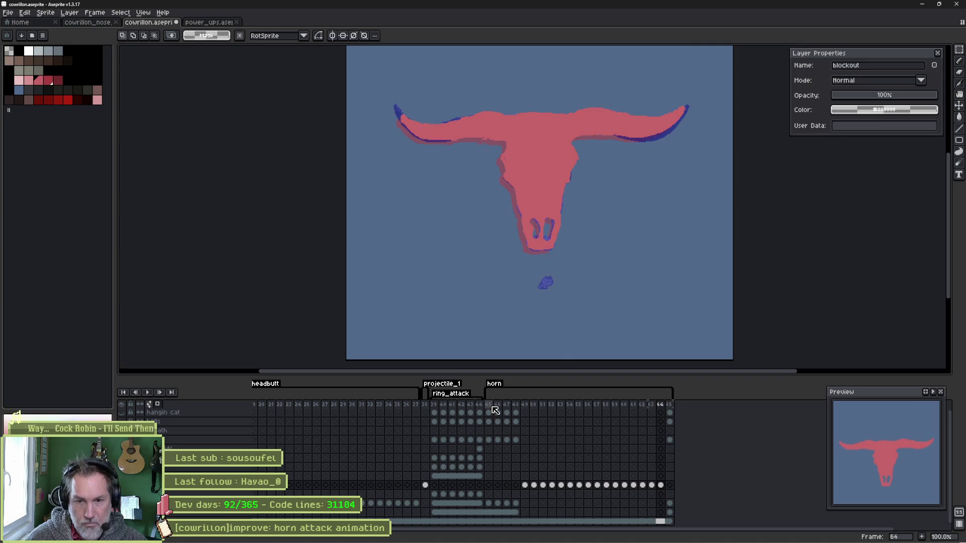
left_click(635, 405)
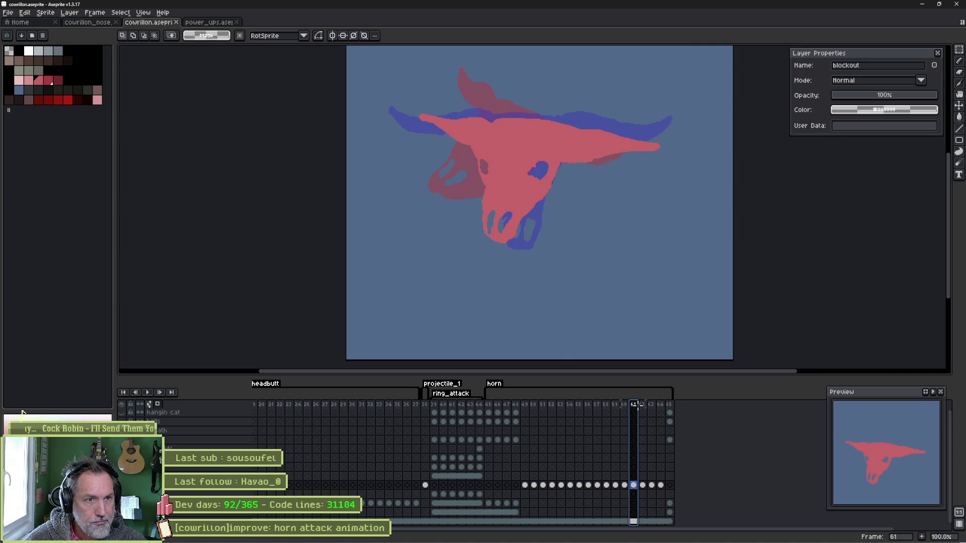
left_click(645, 405)
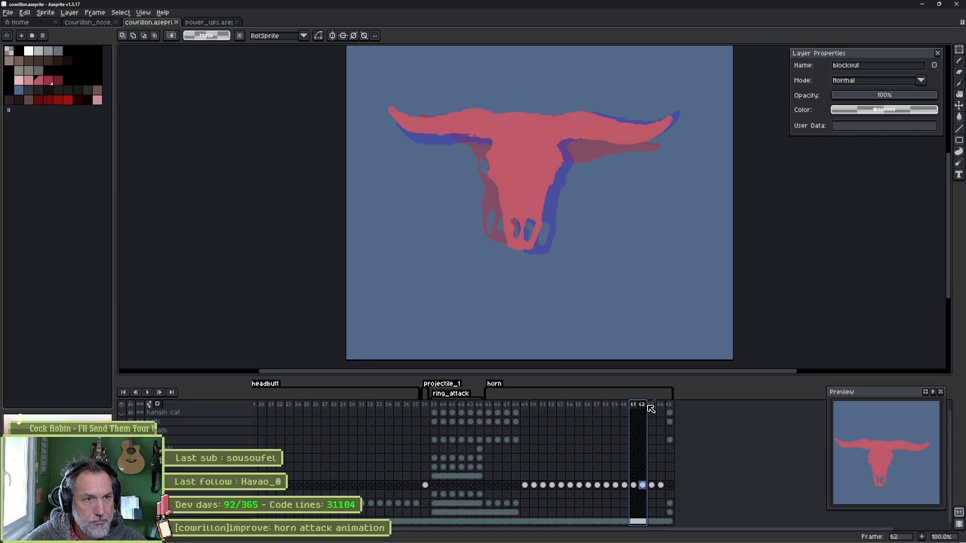
left_click(635, 405)
left_click(644, 405)
left_click(635, 406)
left_click(644, 407)
left_click(635, 405)
left_click(644, 407)
left_click(635, 406)
left_click(644, 406)
left_click(636, 407)
scroll(569, 175, "up", 2)
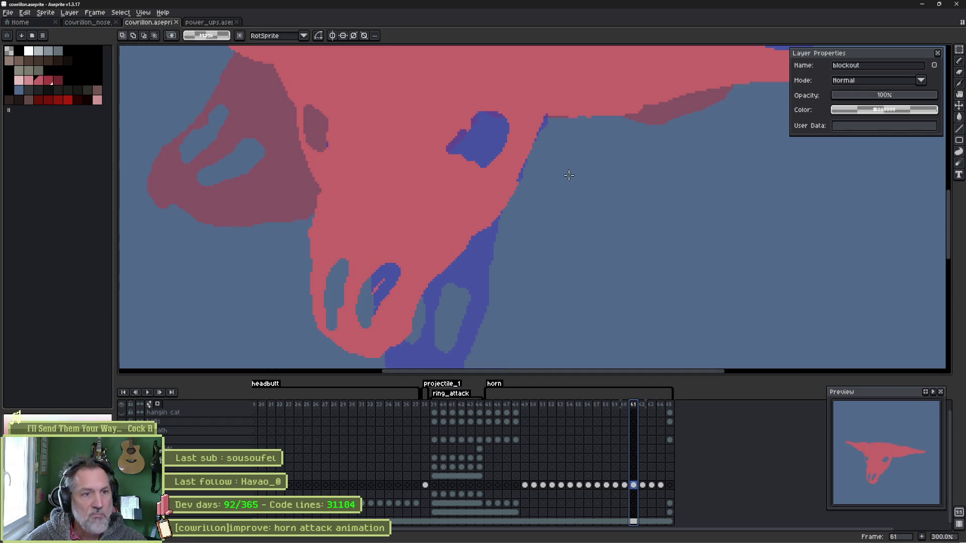
Step: Lasso the blue eye shape on frame 61 and move it lower on the skull
key("q")
mouse_move(465, 101)
left_mouse_down()
mouse_move(518, 120)
mouse_move(461, 115)
left_mouse_up()
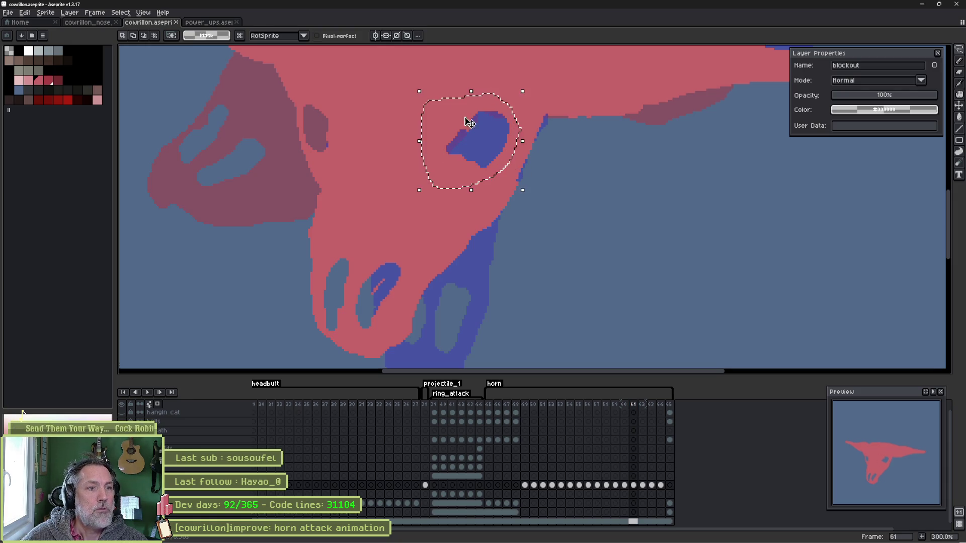
left_click_drag(493, 143, 492, 153)
key("Return")
Step: Fill the purple strip above the eye with the skull's red, then select frames 60–62
key("i")
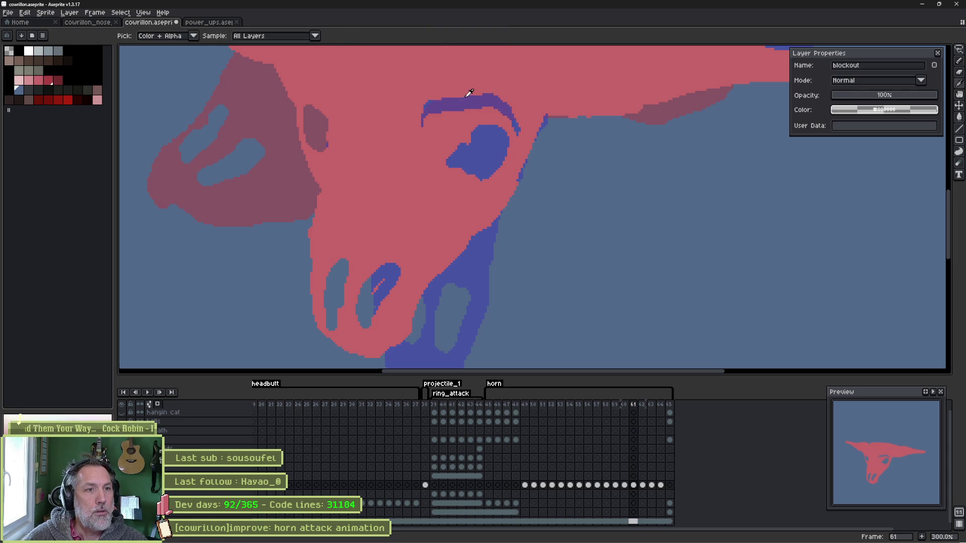
left_click(466, 85)
key("g")
left_click(466, 105)
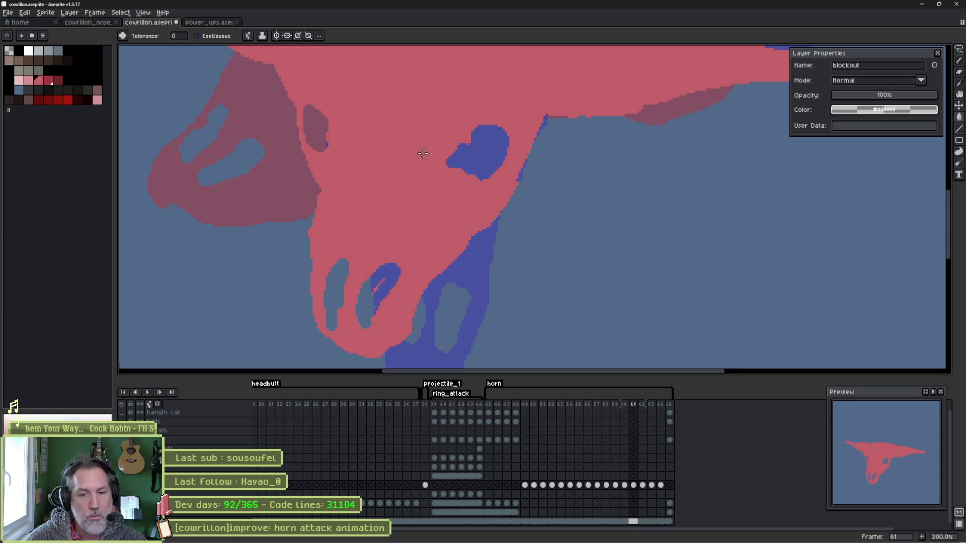
mouse_move(624, 408)
left_mouse_down()
mouse_move(648, 410)
mouse_move(616, 414)
left_mouse_up()
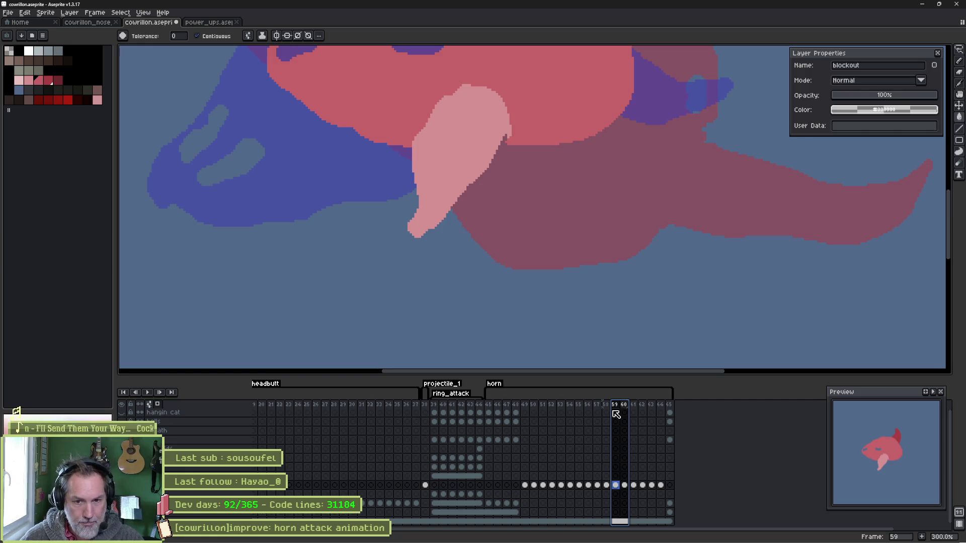
Step: On frame 58, paint the eye area and the red strip beside the eye hole blue
mouse_move(616, 414)
left_mouse_down()
mouse_move(602, 408)
mouse_move(613, 410)
left_mouse_up()
scroll(614, 338, "down", 2)
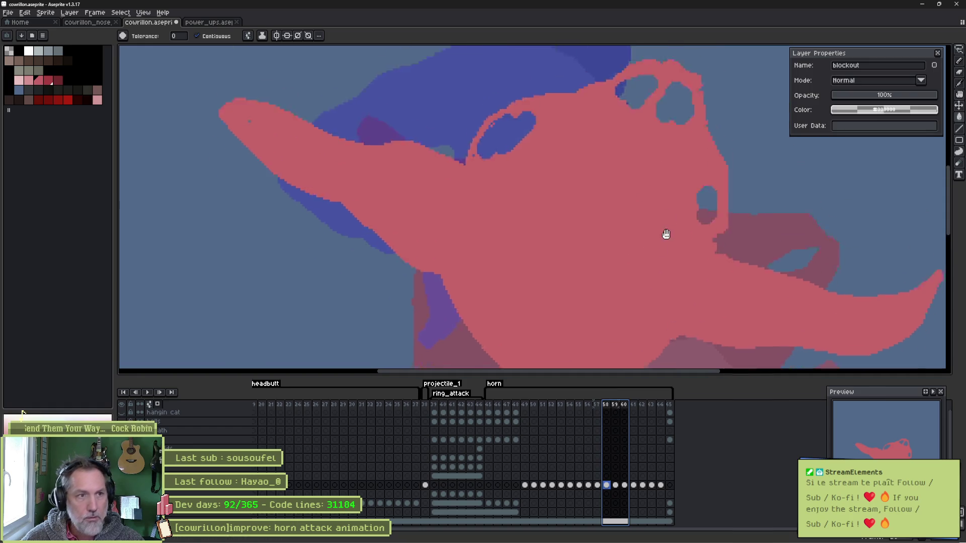
scroll(666, 217, "up", 2)
key("b")
mouse_move(454, 231)
left_mouse_down()
mouse_move(453, 250)
mouse_move(528, 185)
mouse_move(485, 210)
left_mouse_up()
mouse_move(486, 244)
left_mouse_down()
mouse_move(518, 218)
mouse_move(520, 199)
left_mouse_up()
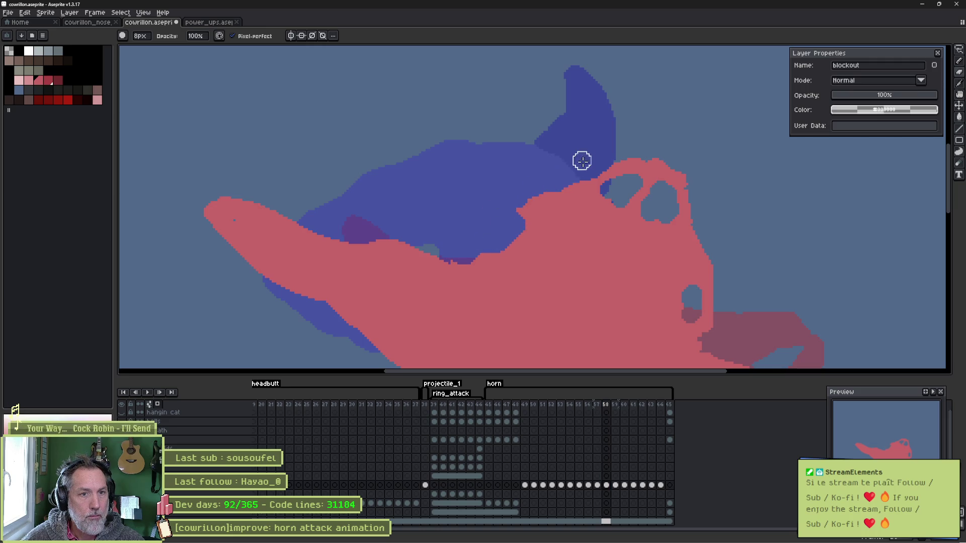
left_click_drag(732, 204, 674, 155)
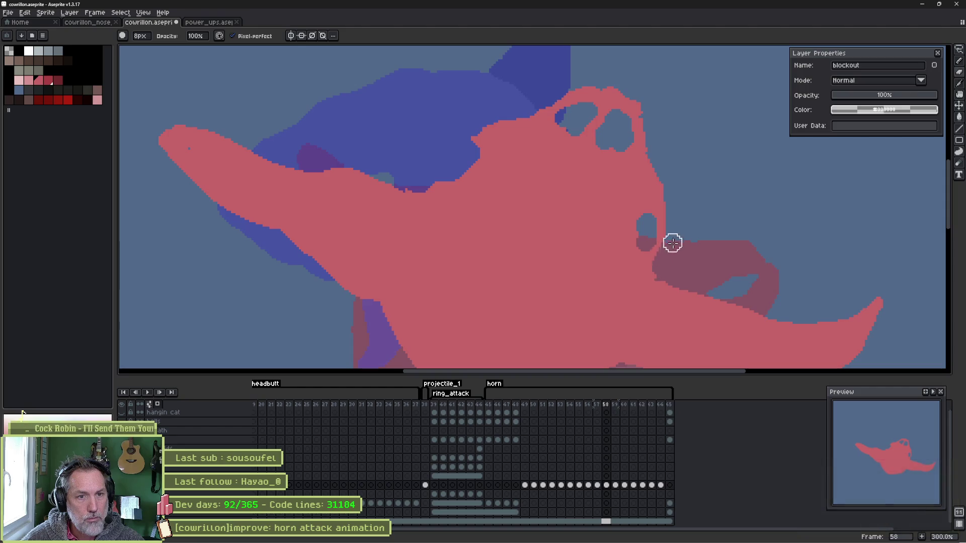
left_click_drag(670, 192, 661, 222)
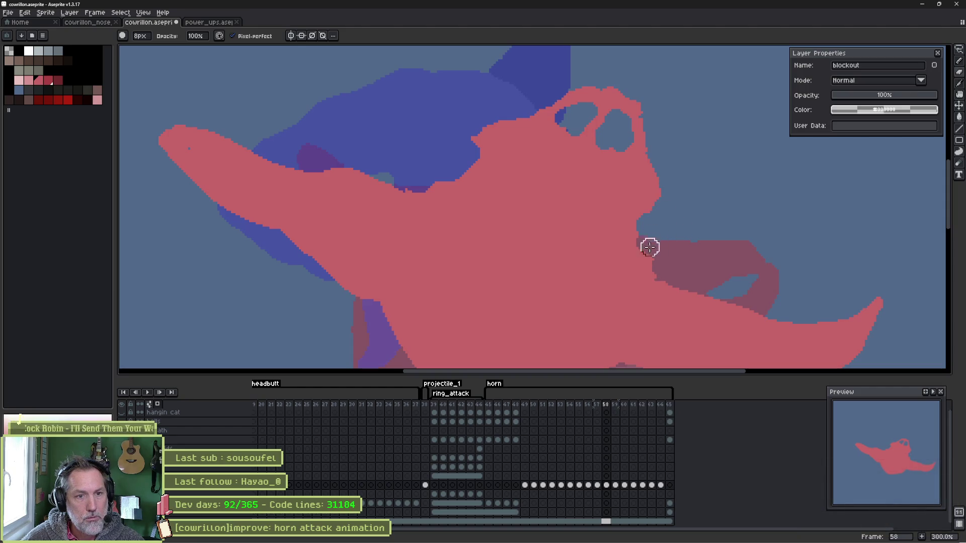
Step: Erase some blue near the eye so red shows again, then select frames 57–59
key("e")
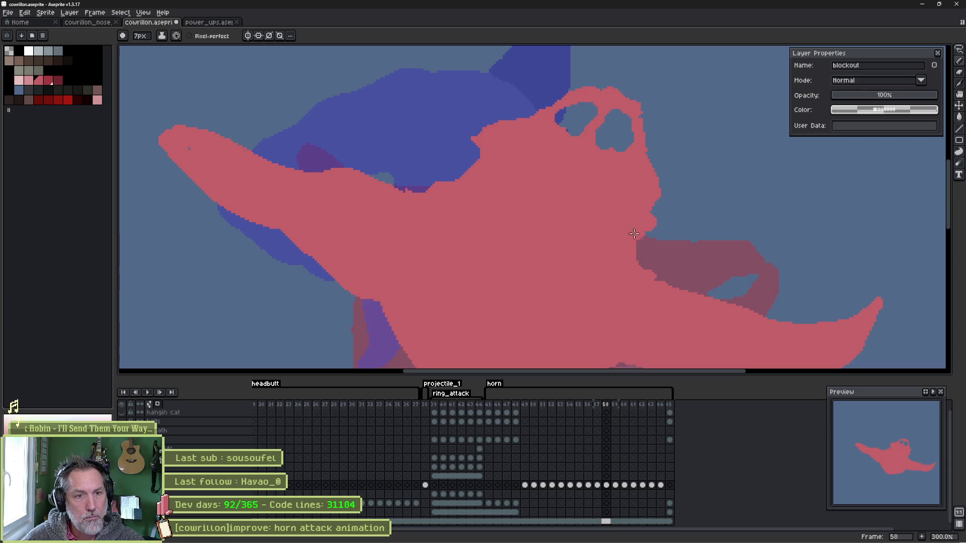
left_click_drag(450, 188, 474, 140)
key("b")
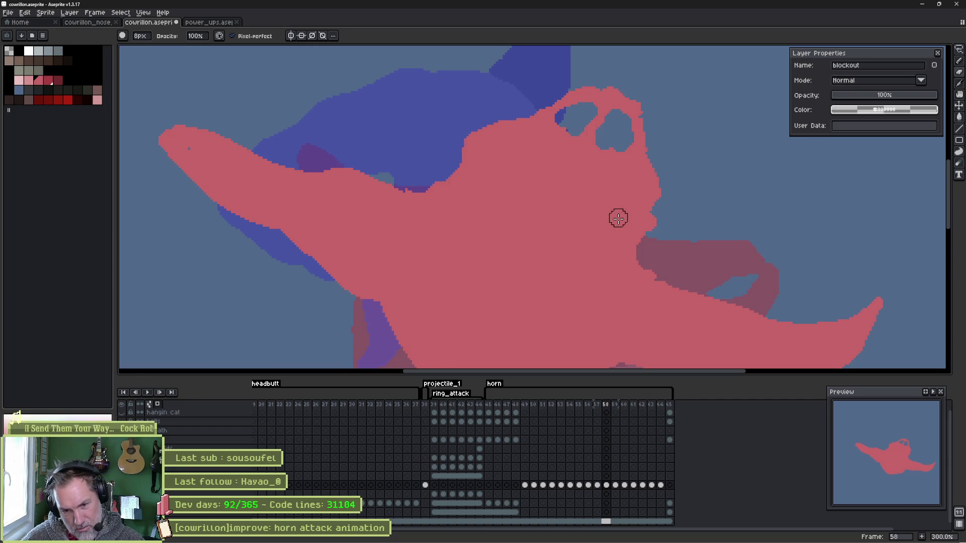
key("e")
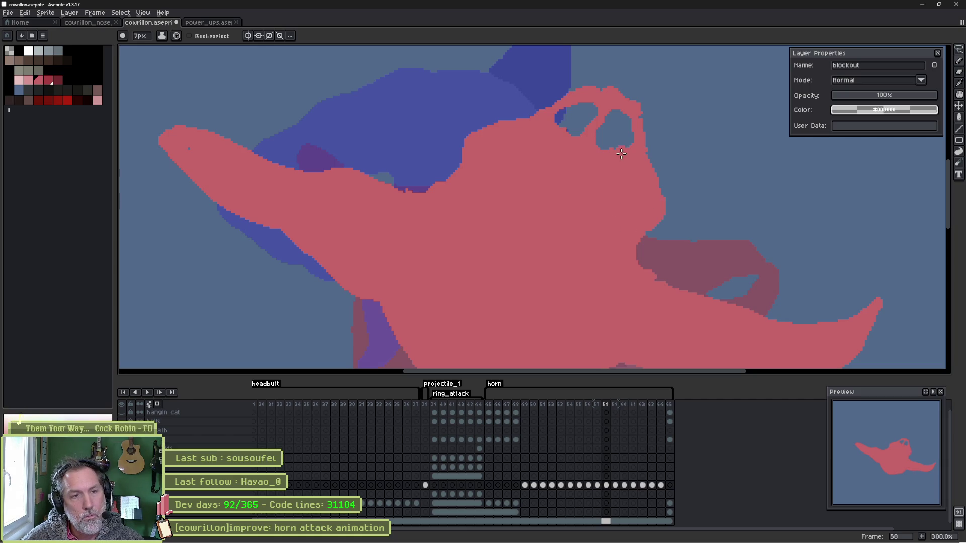
mouse_move(601, 491)
left_mouse_down()
mouse_move(621, 491)
mouse_move(586, 492)
mouse_move(614, 496)
left_mouse_up()
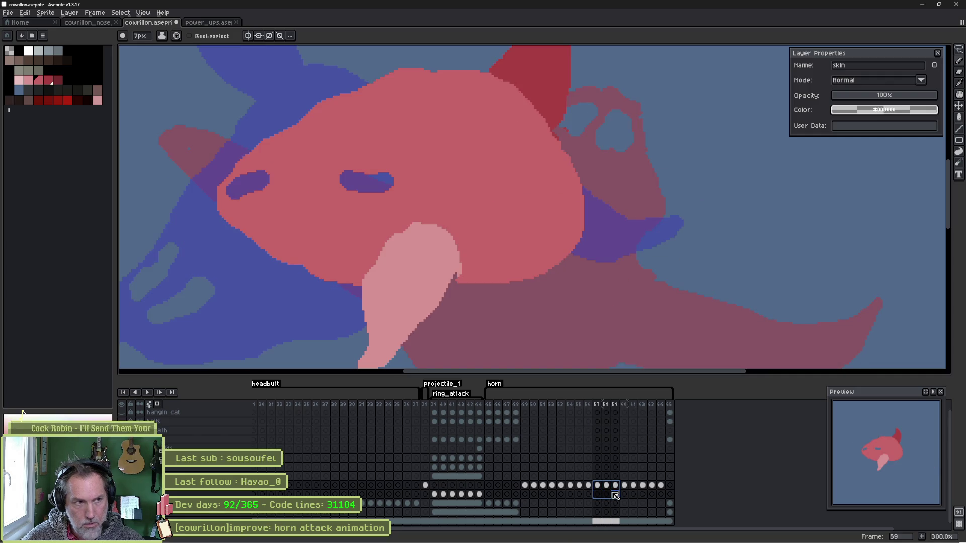
Step: Play back the edited horn animation to review it, stop it, and bring Godot forward
scroll(525, 282, "down", 2)
scroll(425, 232, "up", 1)
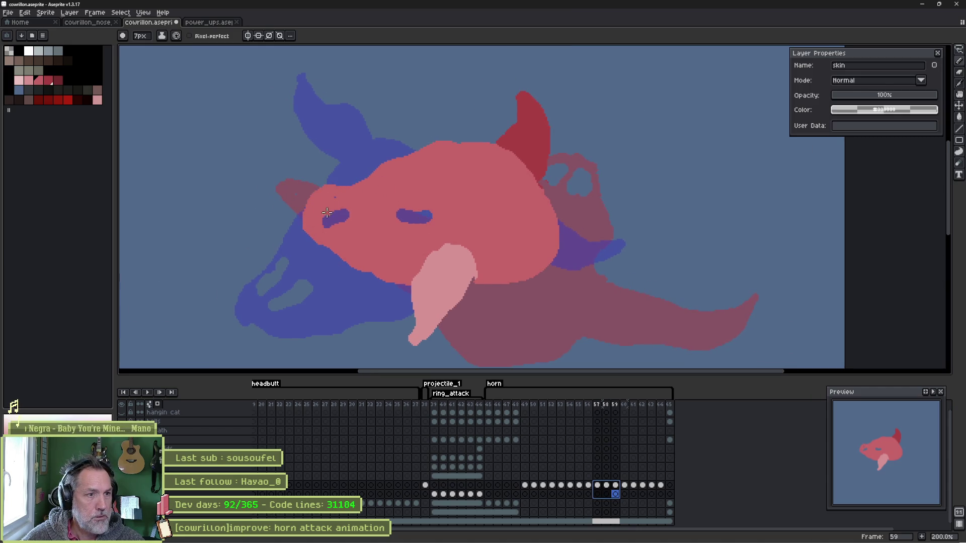
key("Escape")
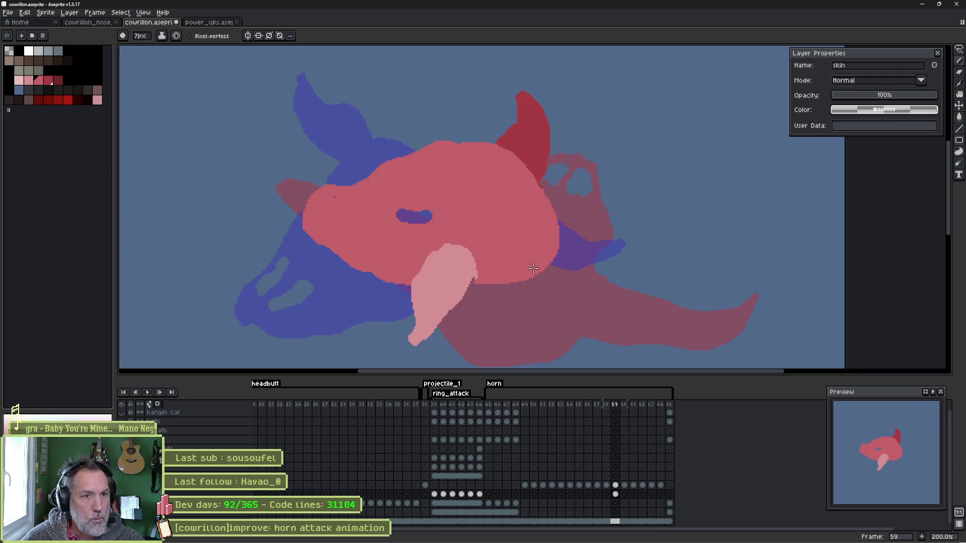
mouse_move(619, 411)
left_mouse_down()
mouse_move(606, 407)
mouse_move(628, 414)
left_mouse_up()
left_click(629, 416)
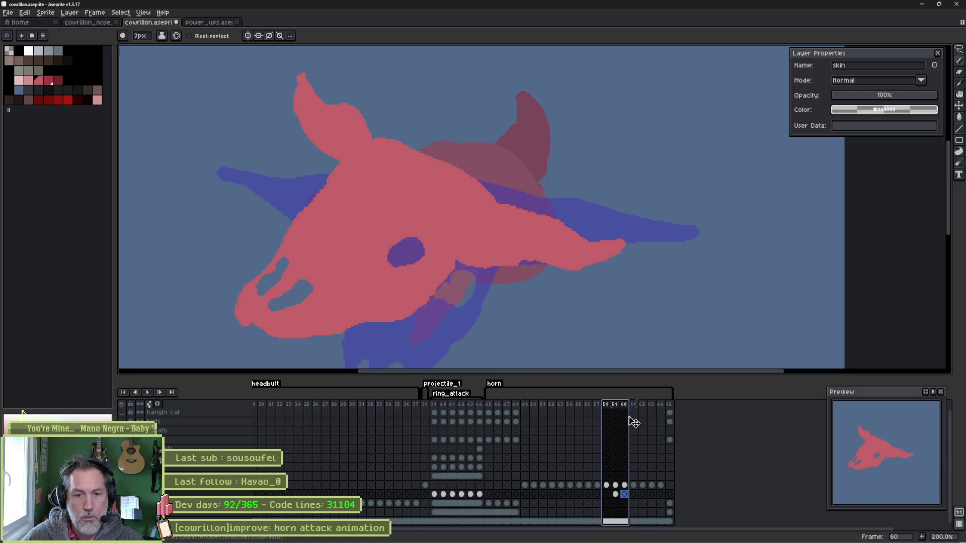
key("Return")
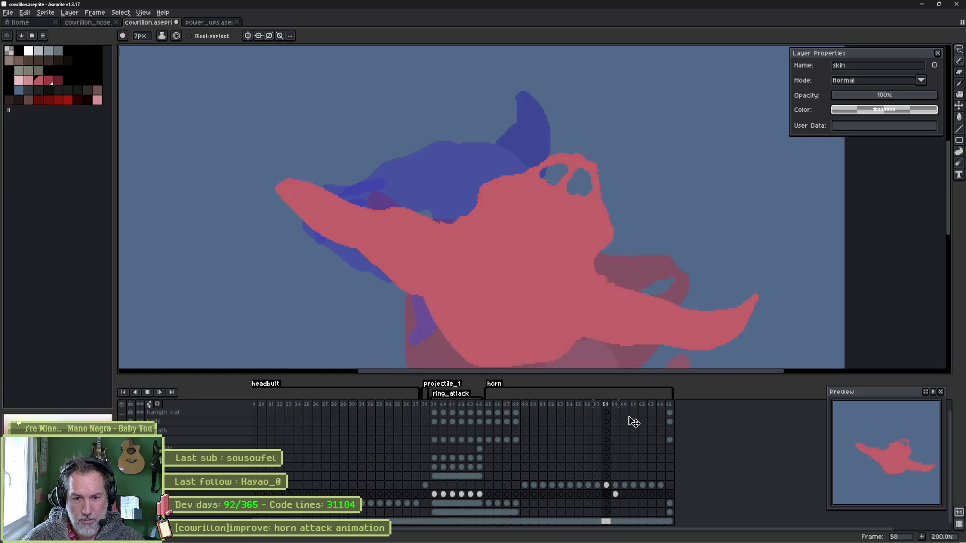
key("Return")
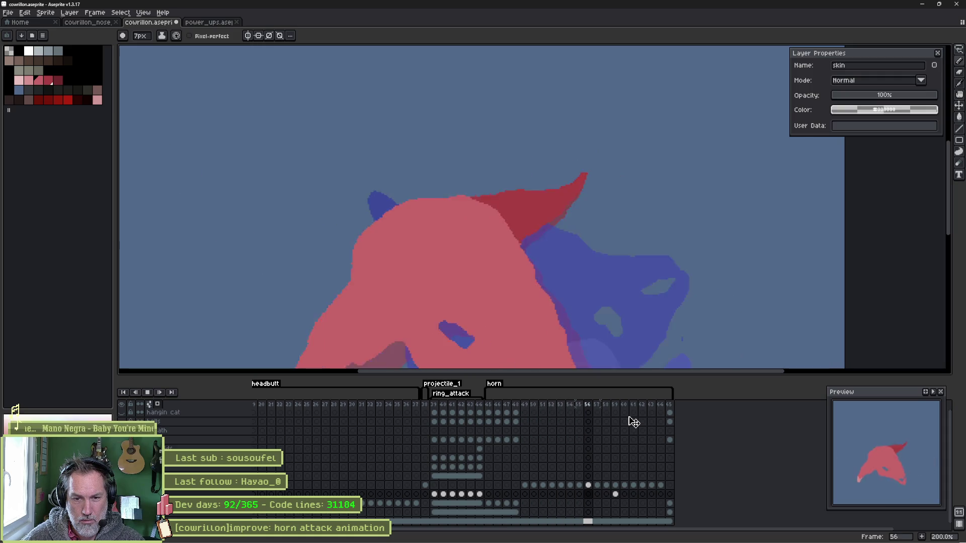
key("Return")
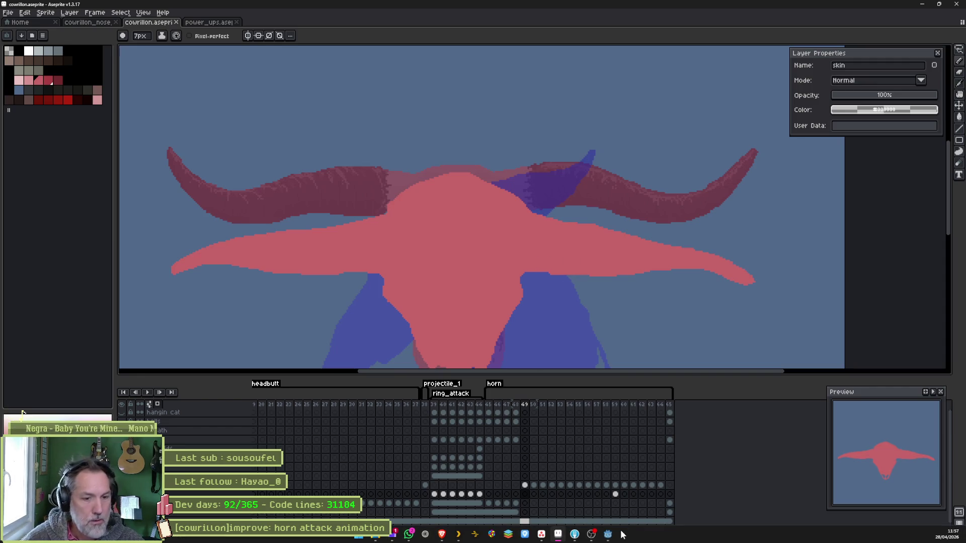
left_click(637, 525)
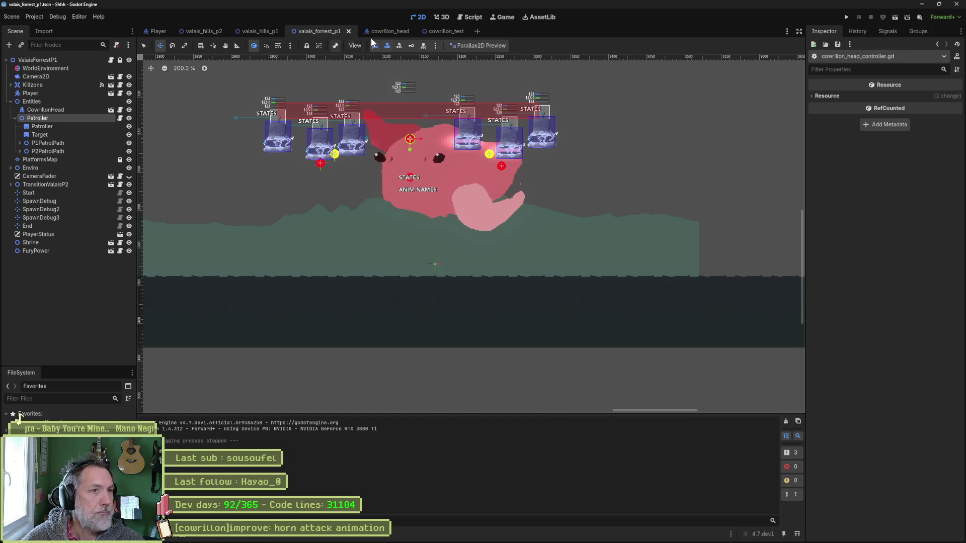
Step: Reimport the cowrillon_head Sprite2D from the edited Aseprite file
left_click(390, 31)
left_click(38, 101)
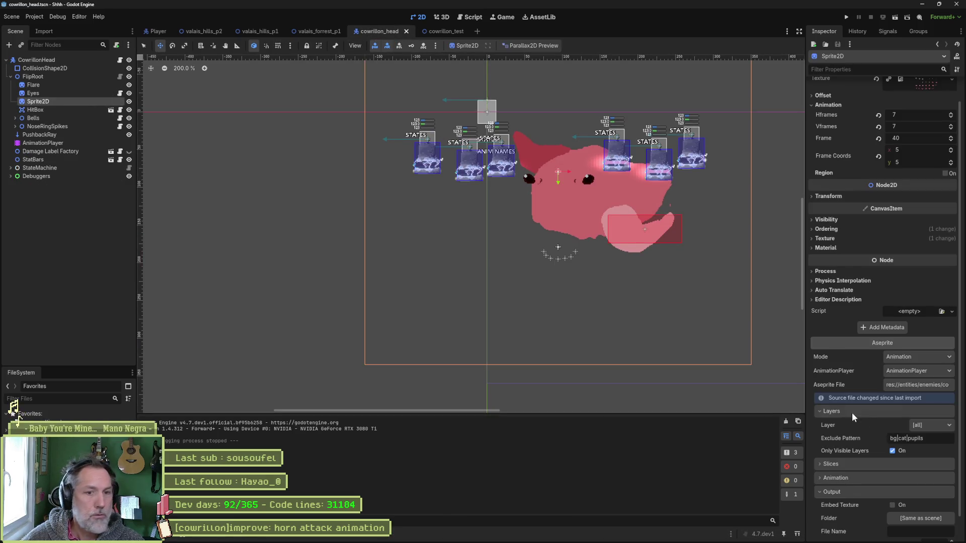
left_click(906, 533)
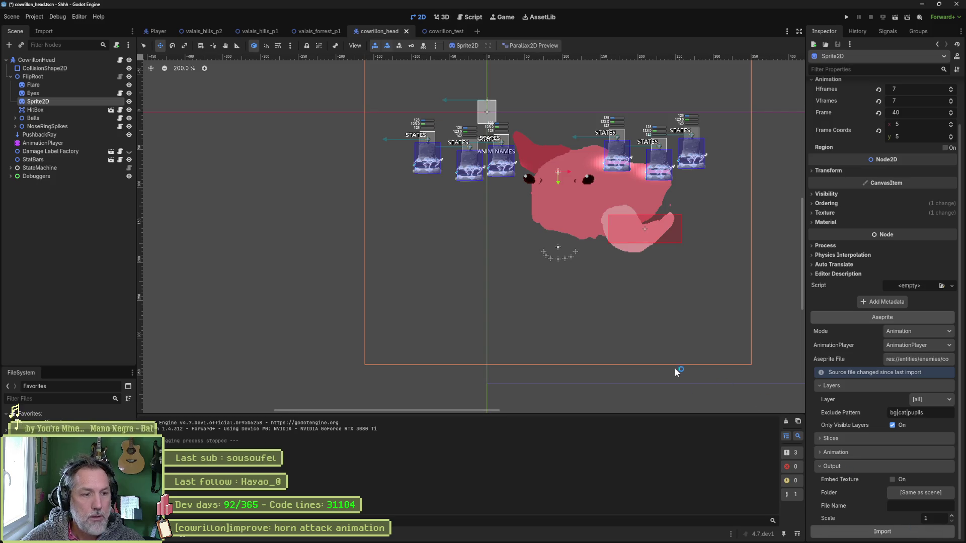
Step: Set the horn animation to loop and run the valais_forrest_p1 level with F6
mouse_move(655, 541)
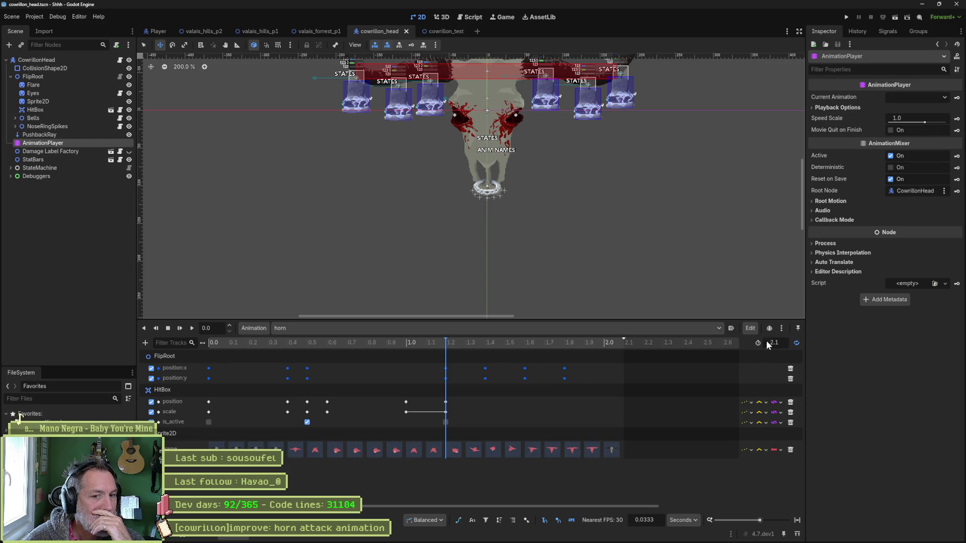
left_click(800, 343)
left_click(800, 343)
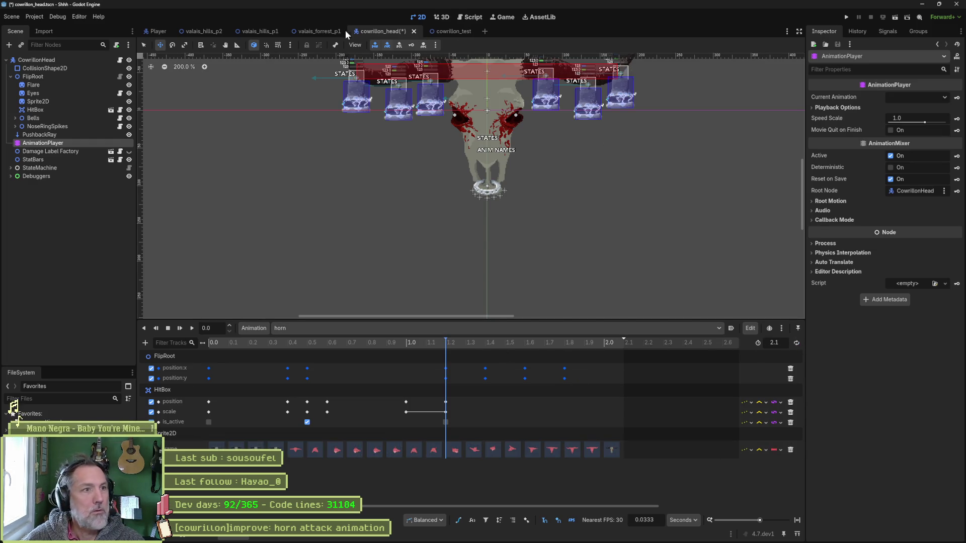
left_click(327, 32)
key("F6")
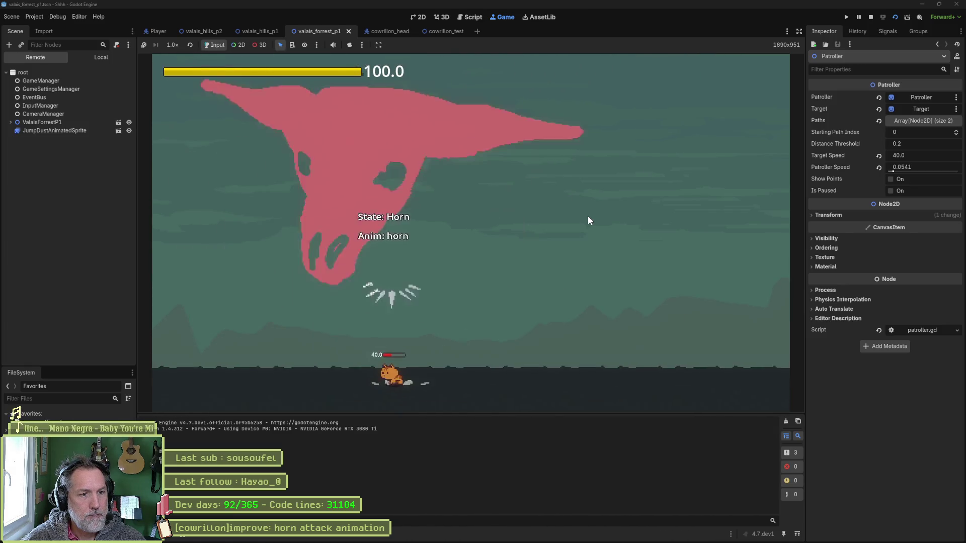
Step: Stop the running game with F8 and return to the cowrillon_head scene
key("F8")
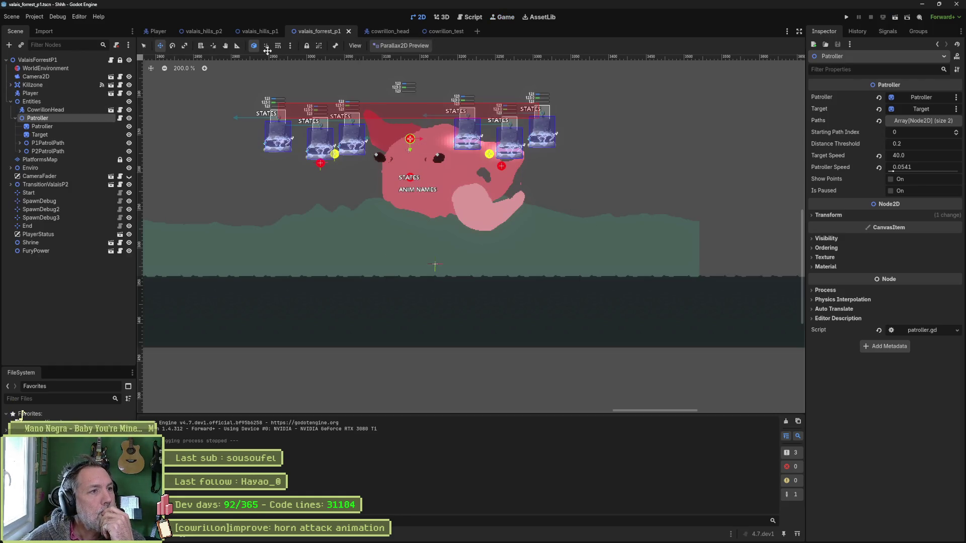
left_click(388, 31)
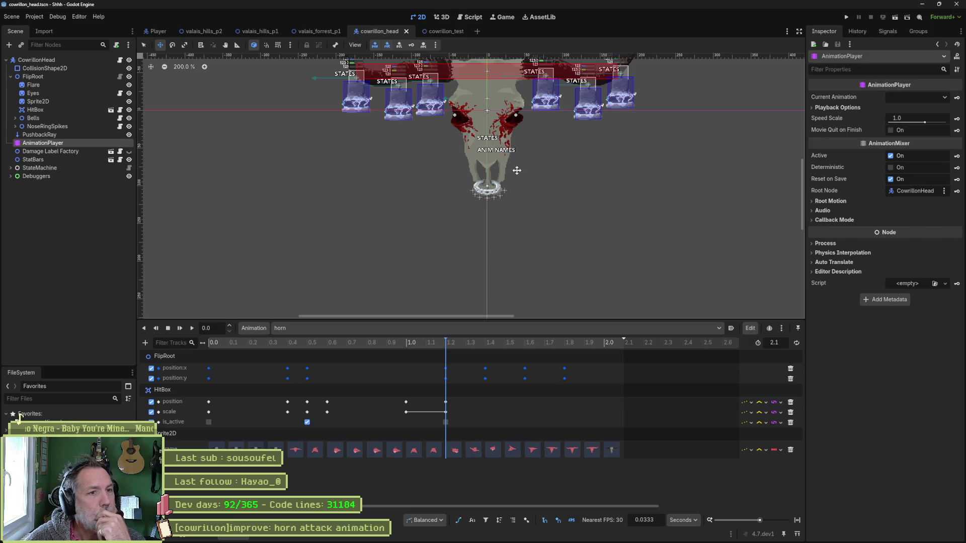
Step: Preview horn poses near 0.9 s and delete the FlipRoot position keys after 1.0 s
scroll(519, 174, "right", 3)
scroll(519, 175, "up", 2)
mouse_move(456, 346)
left_mouse_down()
mouse_move(267, 348)
mouse_move(481, 360)
mouse_move(366, 364)
mouse_move(408, 364)
left_mouse_up()
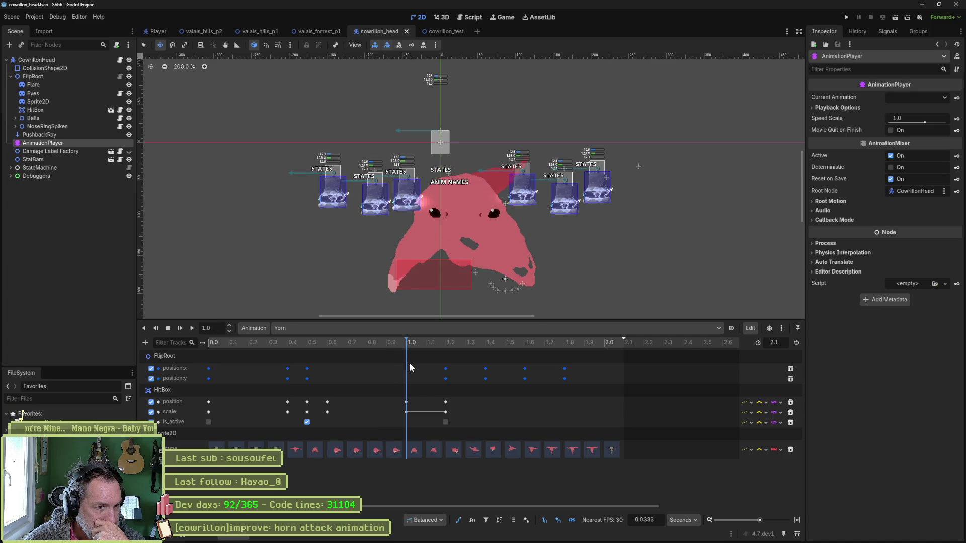
mouse_move(408, 363)
left_mouse_down()
mouse_move(388, 366)
mouse_move(408, 368)
left_mouse_up()
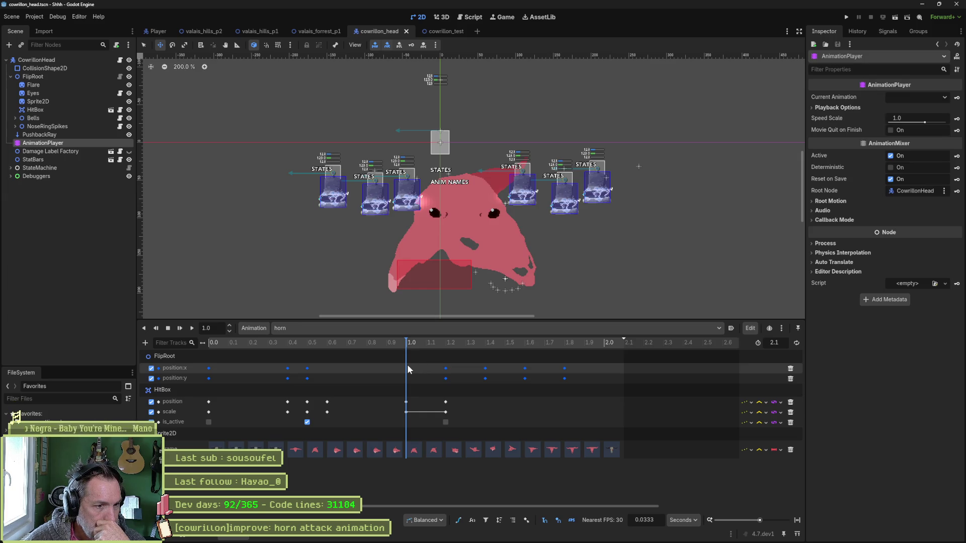
left_click_drag(429, 365, 575, 387)
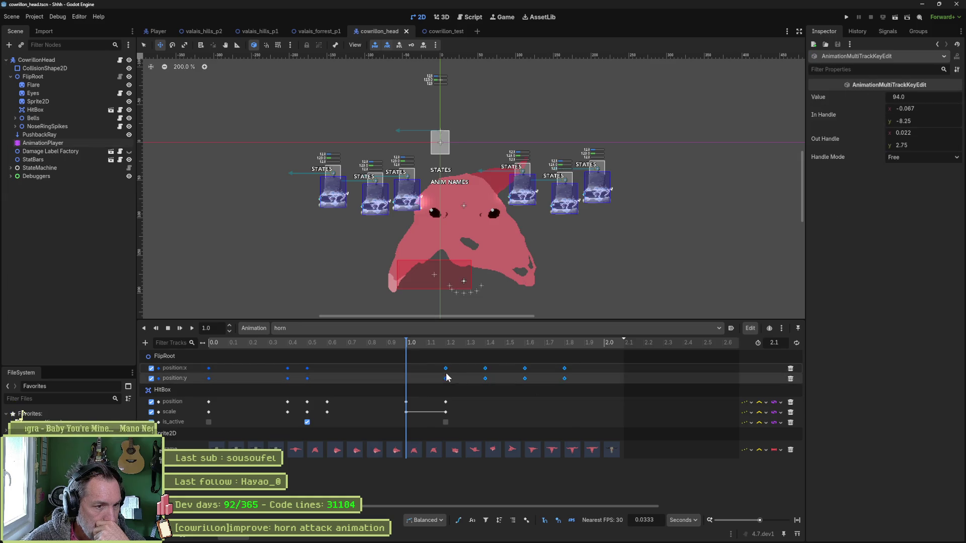
mouse_move(446, 370)
left_mouse_down()
mouse_move(400, 370)
mouse_move(394, 340)
mouse_move(282, 339)
mouse_move(454, 355)
left_mouse_up()
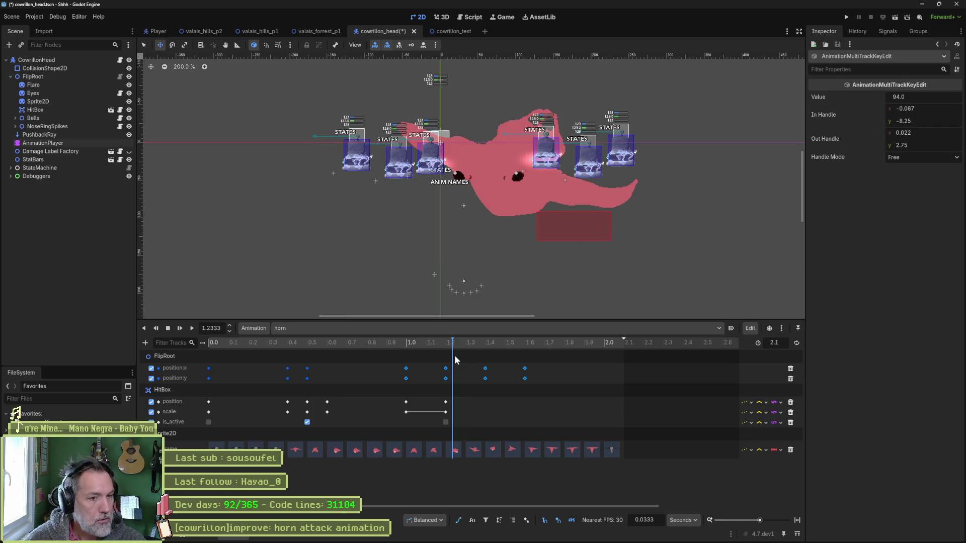
key("Delete")
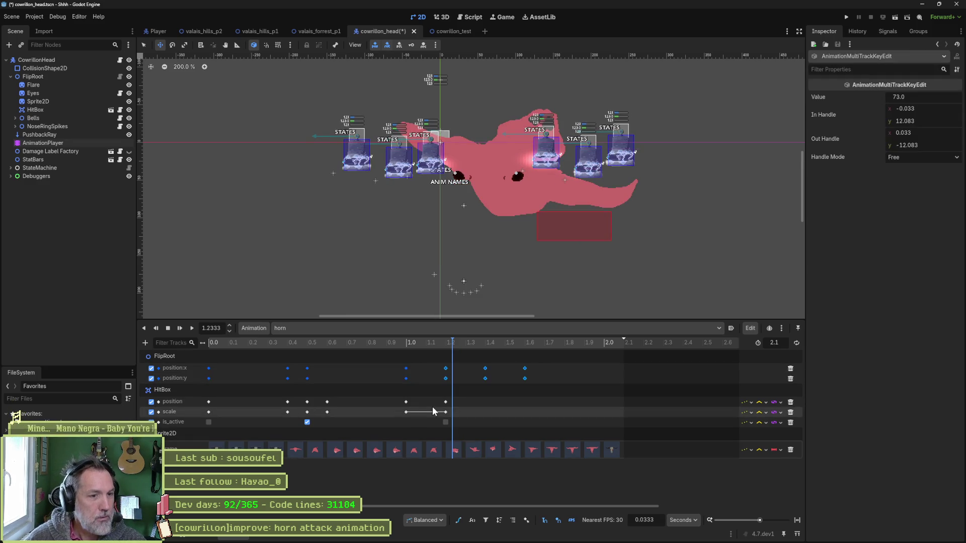
mouse_move(394, 345)
left_mouse_down()
mouse_move(322, 345)
mouse_move(443, 366)
left_mouse_up()
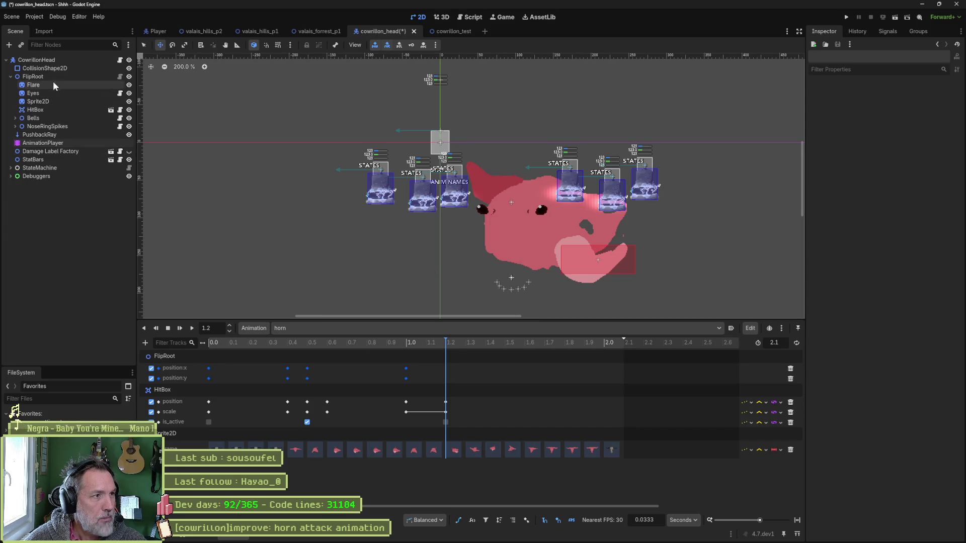
Step: Key FlipRoot's position at 1.2 s without adding a scale track, then raise the head up-left
left_click(33, 76)
left_click(958, 115)
left_click(957, 148)
left_click(513, 295)
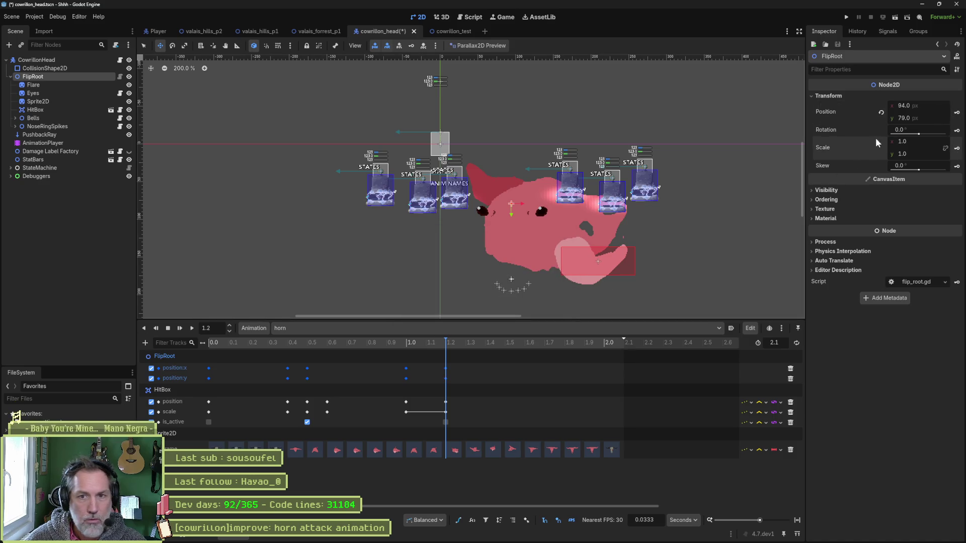
left_click_drag(448, 344, 485, 346)
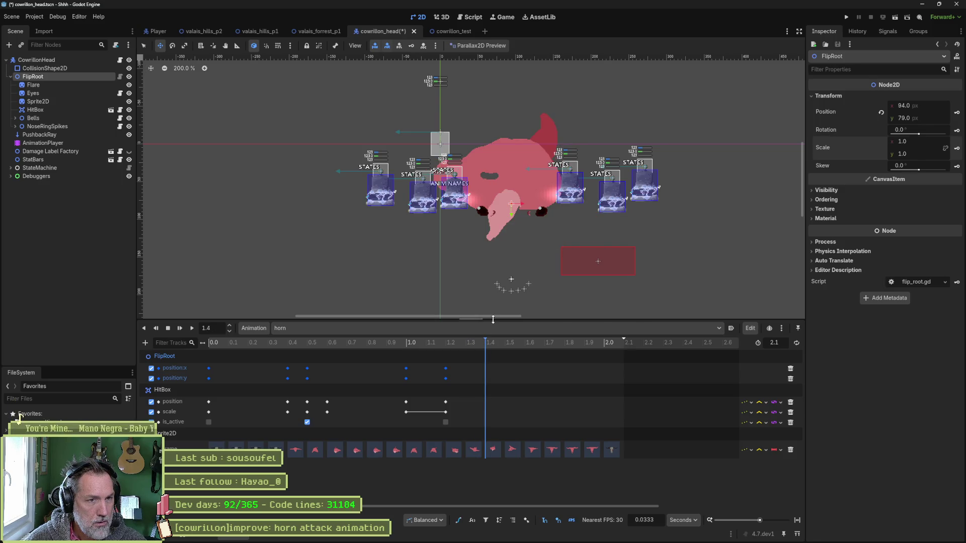
left_click_drag(493, 226, 468, 178)
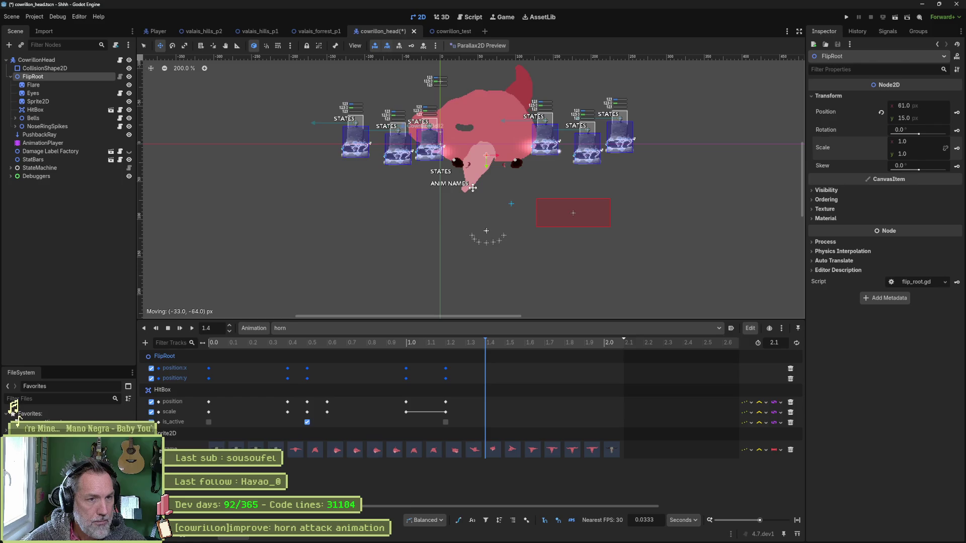
Step: Key FlipRoot positions at 1.4, 1.6 and 1.8 s, swinging the head down then back to centre
left_click(957, 112)
left_click(426, 343)
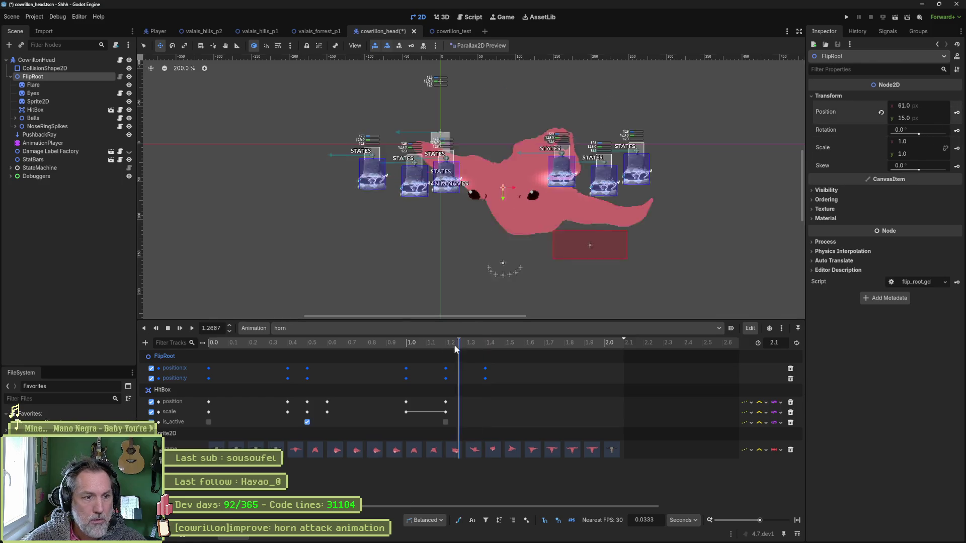
left_click_drag(442, 342, 525, 346)
left_click_drag(489, 266, 440, 278)
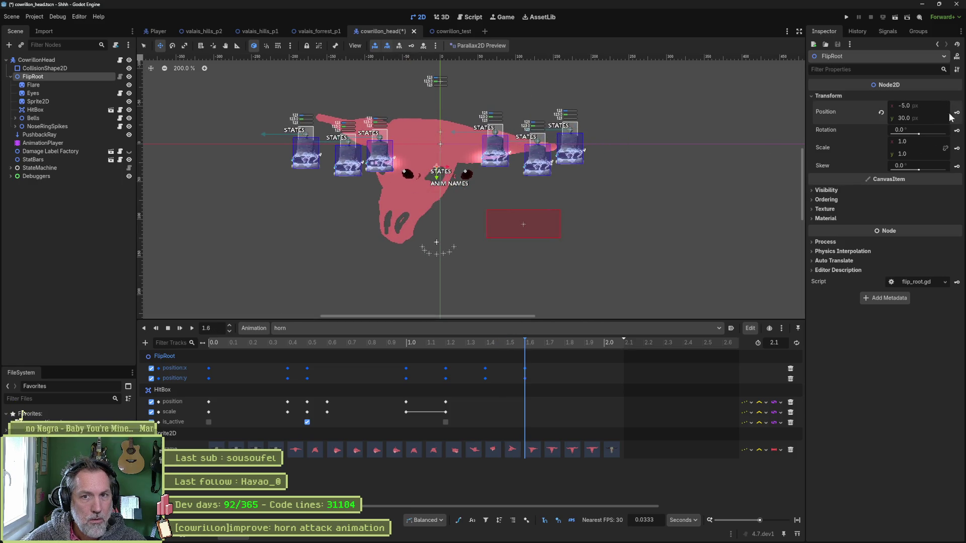
left_click_drag(528, 343, 564, 346)
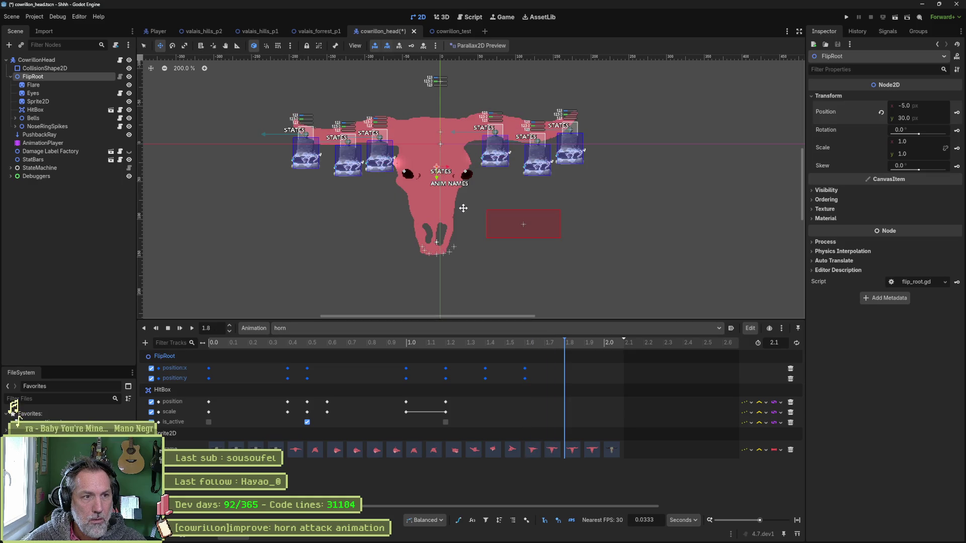
left_click_drag(462, 213, 465, 190)
Step: Preview the head swing between 1.1 and 1.7 s, then return to Aseprite
mouse_move(551, 342)
left_mouse_down()
mouse_move(431, 343)
mouse_move(617, 355)
mouse_move(295, 353)
mouse_move(483, 375)
mouse_move(354, 375)
mouse_move(441, 383)
left_mouse_up()
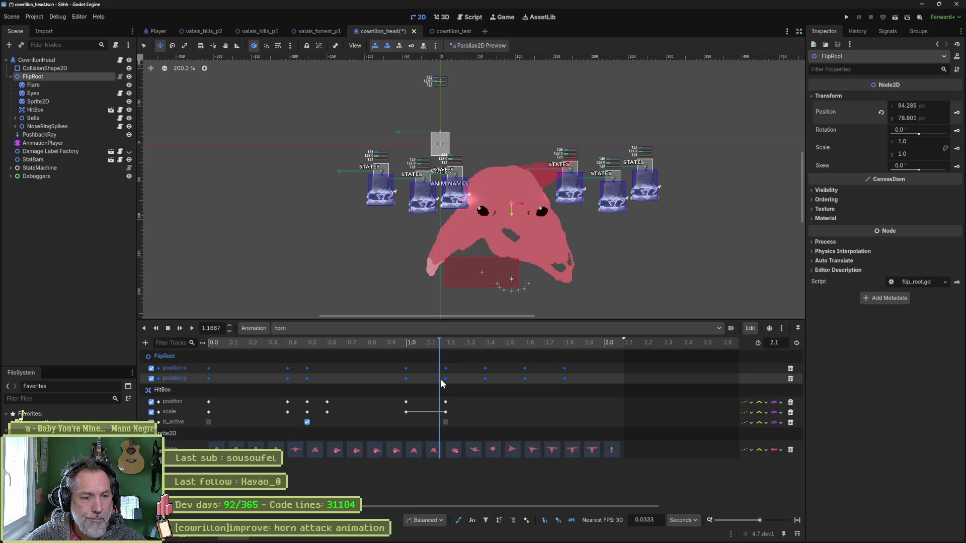
mouse_move(436, 375)
left_mouse_down()
mouse_move(300, 361)
mouse_move(460, 368)
mouse_move(355, 367)
mouse_move(430, 370)
left_mouse_up()
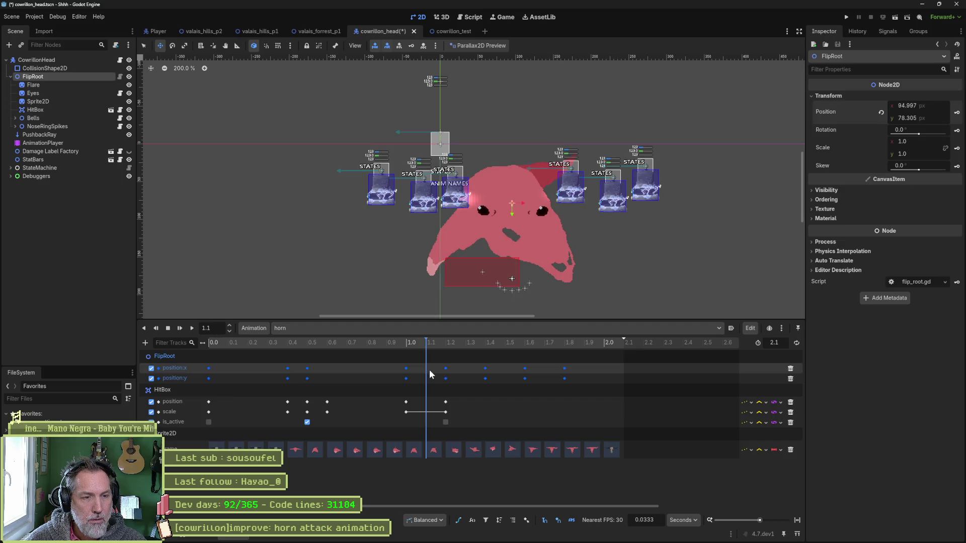
mouse_move(591, 538)
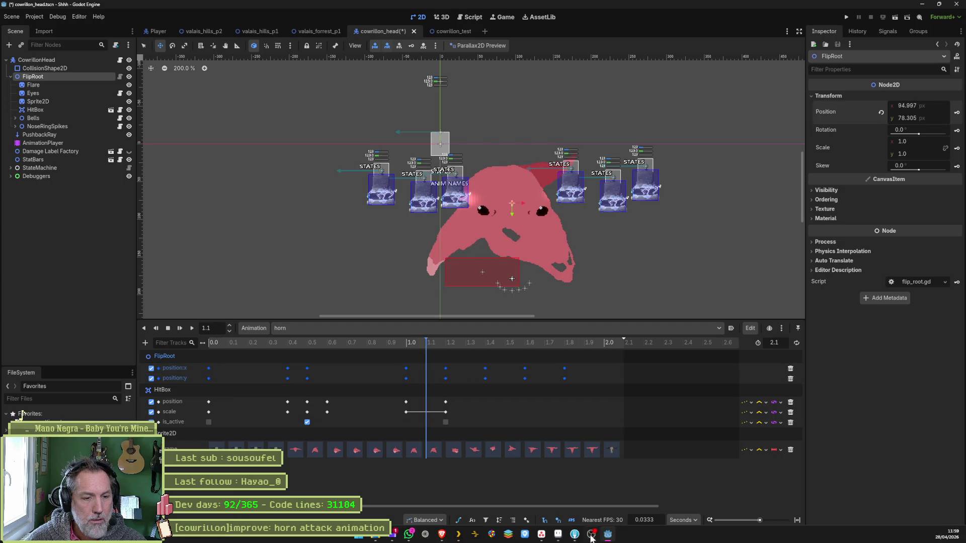
left_click(557, 536)
Step: Select frames 56–58 and bring the head into view, undoing an accidental cel move
mouse_move(606, 405)
left_mouse_down()
mouse_move(524, 405)
mouse_move(585, 405)
left_mouse_up()
left_click_drag(545, 311, 494, 129)
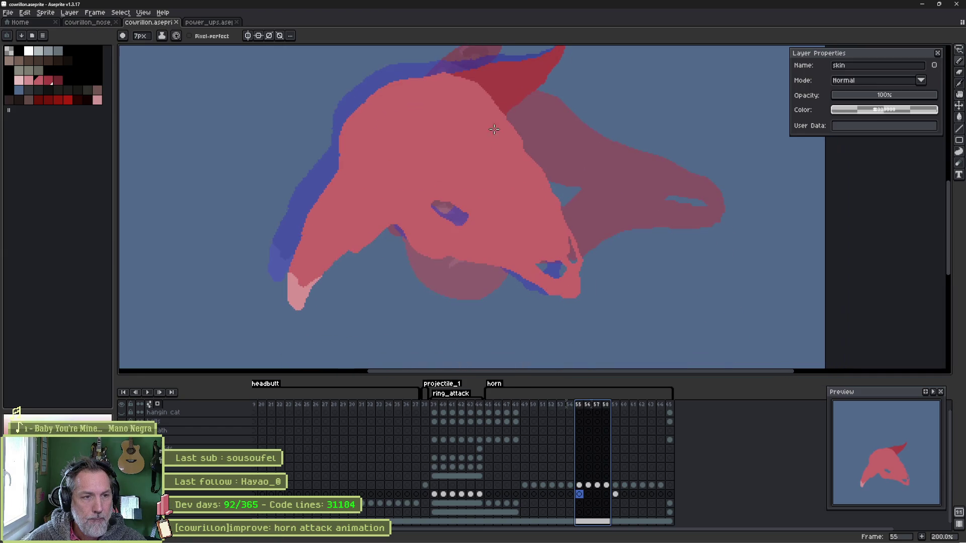
left_click_drag(506, 204, 520, 211)
key("ctrl+z")
Step: Shift the blockout head on frame 55 about 30 px to the right
left_click(607, 485)
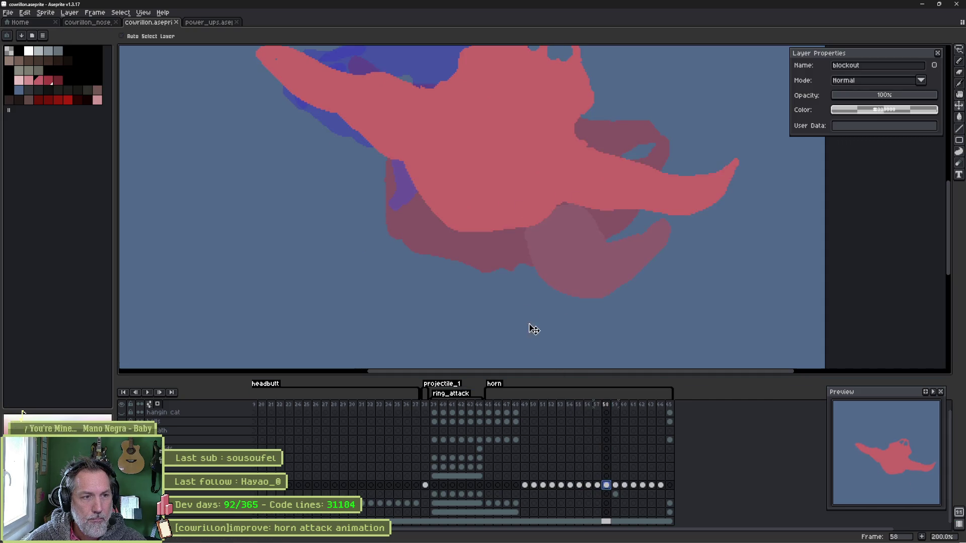
left_click(597, 486)
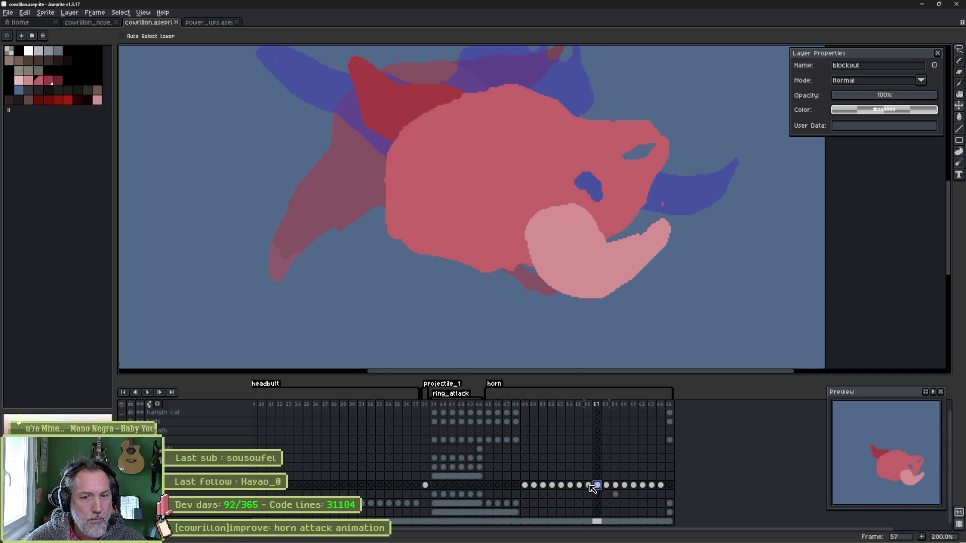
left_click(587, 486)
left_click(579, 485)
left_click(570, 485)
left_click(578, 485)
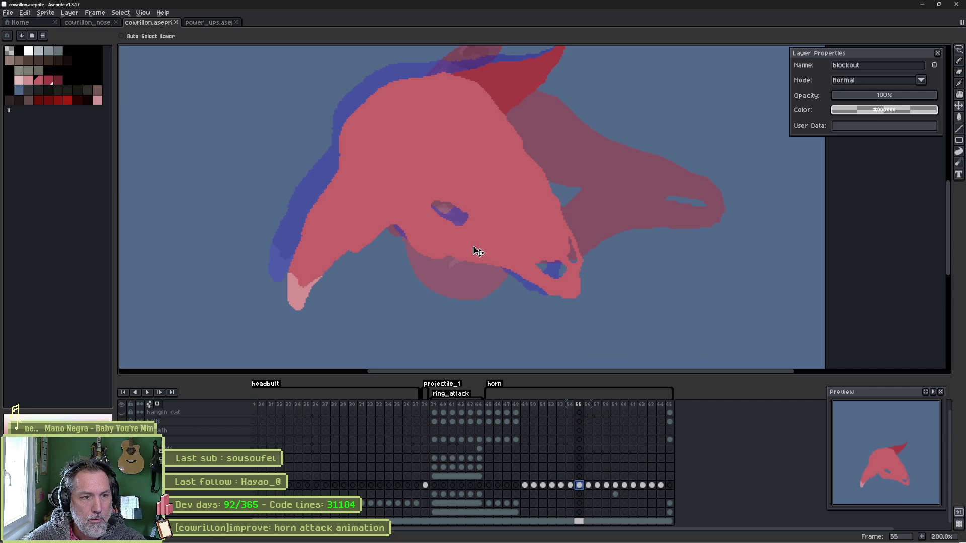
mouse_move(479, 251)
left_mouse_down()
mouse_move(506, 248)
mouse_move(541, 274)
mouse_move(569, 276)
left_mouse_up()
Step: Move to frame 56, select a range of horn frames and check the horn tag's properties
left_click(588, 485)
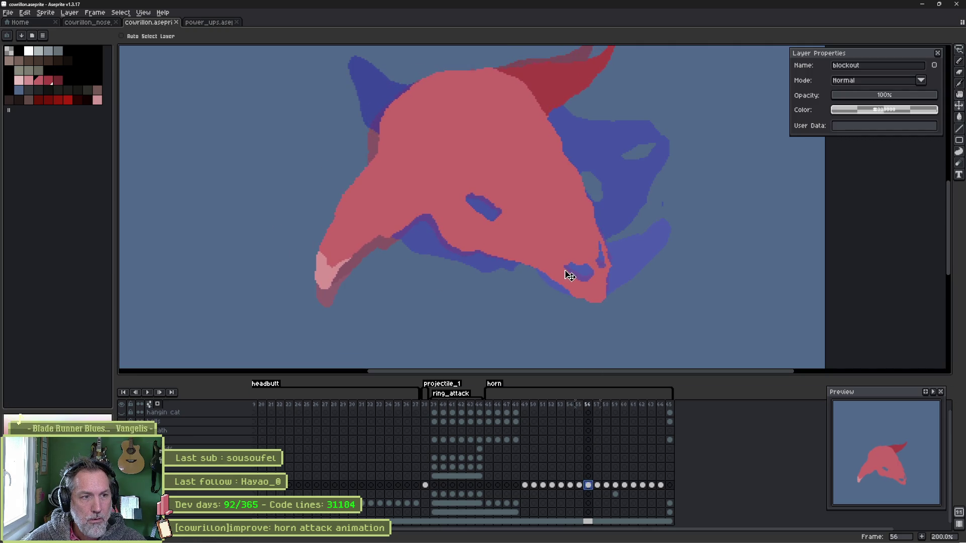
mouse_move(588, 405)
left_mouse_down()
mouse_move(506, 409)
mouse_move(647, 416)
left_mouse_up()
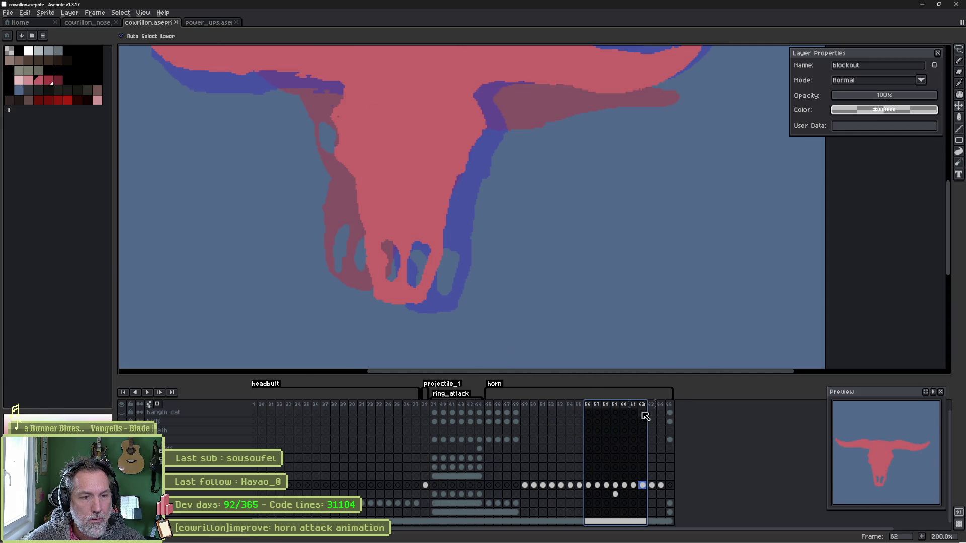
double_click(502, 387)
left_click(491, 344)
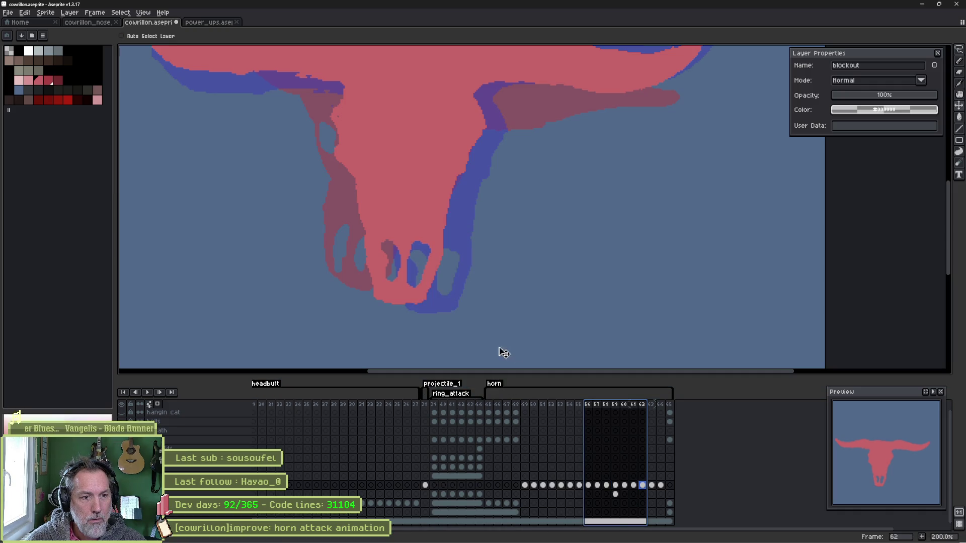
key("alt+Tab")
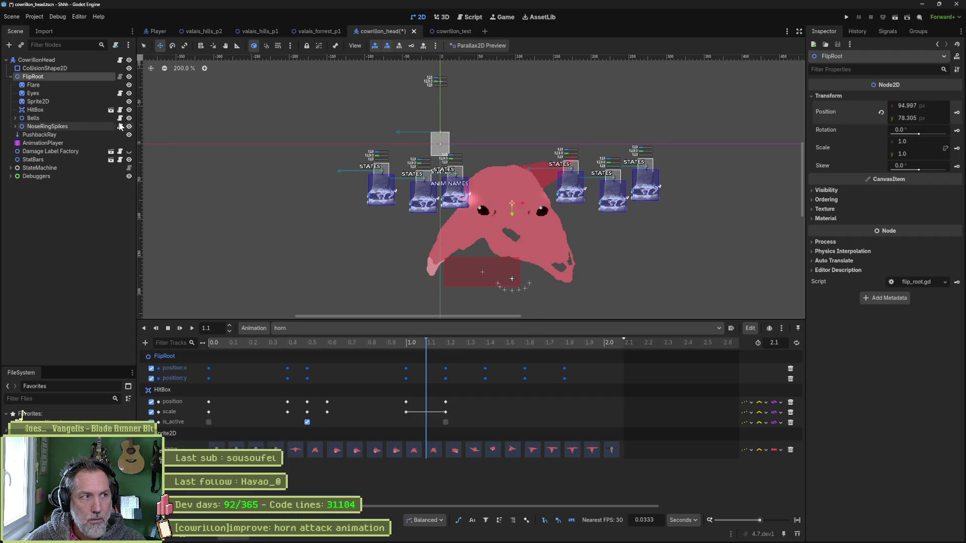
Step: Reimport the Sprite2D's Aseprite source and preview the updated horn pose near 0.97 s
left_click(101, 101)
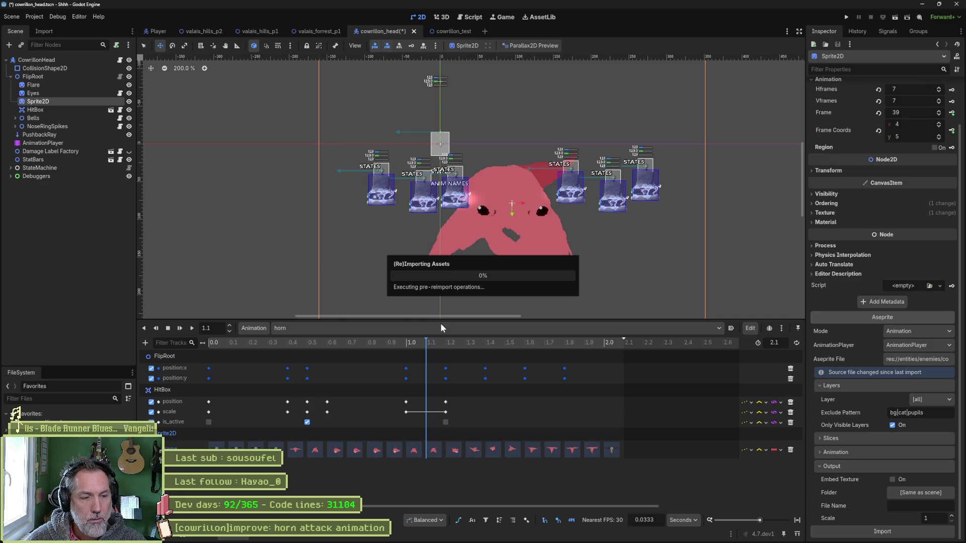
mouse_move(414, 342)
left_mouse_down()
mouse_move(336, 340)
mouse_move(493, 355)
mouse_move(301, 359)
mouse_move(485, 384)
left_mouse_up()
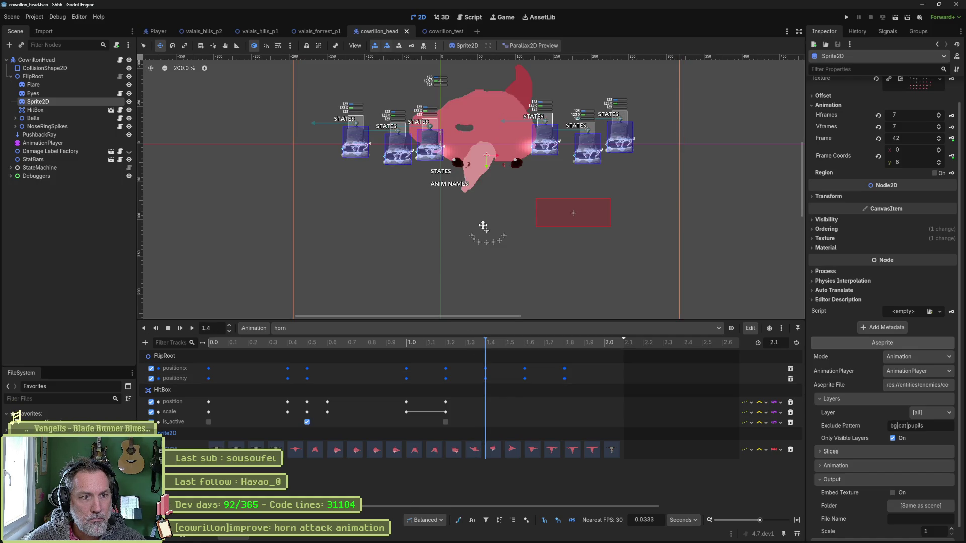
left_click_drag(498, 207, 524, 230)
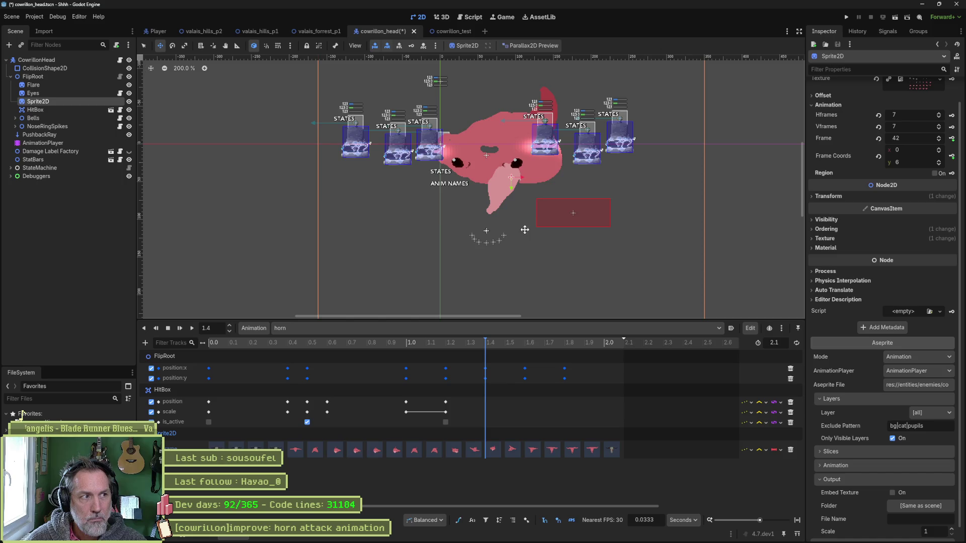
key("ctrl+z")
left_click(71, 77)
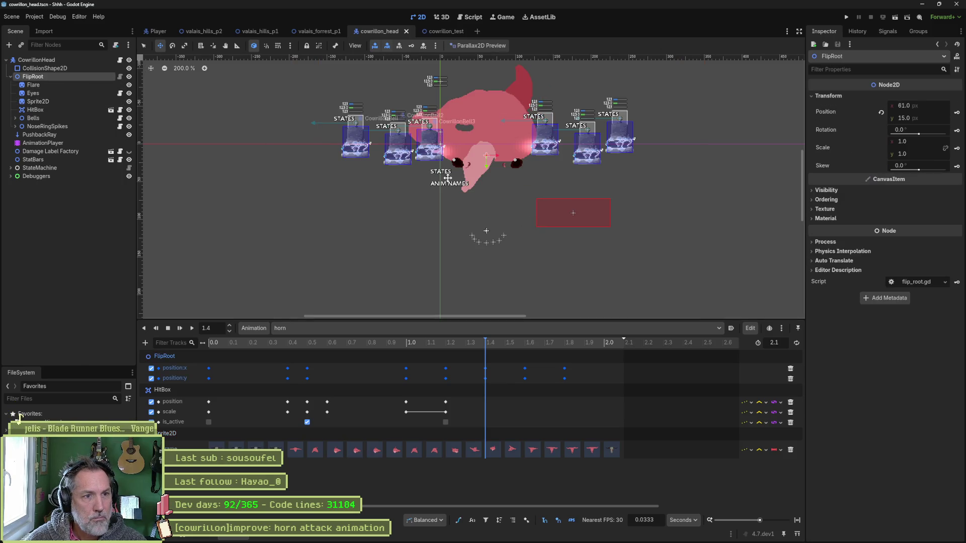
Step: Reposition the boss head at 1.4 s and 1.3 s in the horn animation, previewing the poses
mouse_move(505, 199)
left_mouse_down()
mouse_move(537, 222)
mouse_move(541, 208)
left_mouse_up()
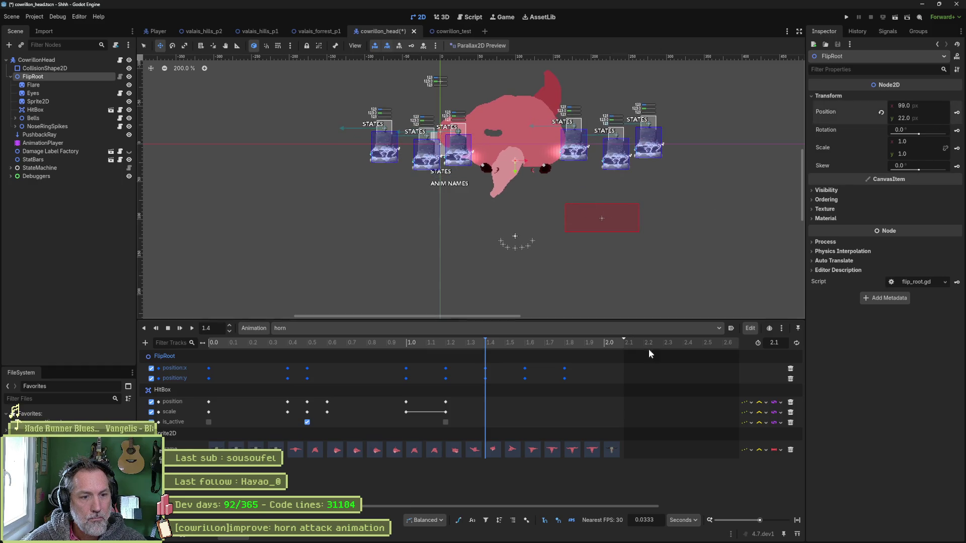
mouse_move(501, 343)
left_mouse_down()
mouse_move(524, 345)
mouse_move(398, 343)
mouse_move(529, 345)
mouse_move(346, 340)
mouse_move(484, 360)
mouse_move(465, 360)
left_mouse_up()
left_click_drag(530, 247, 517, 277)
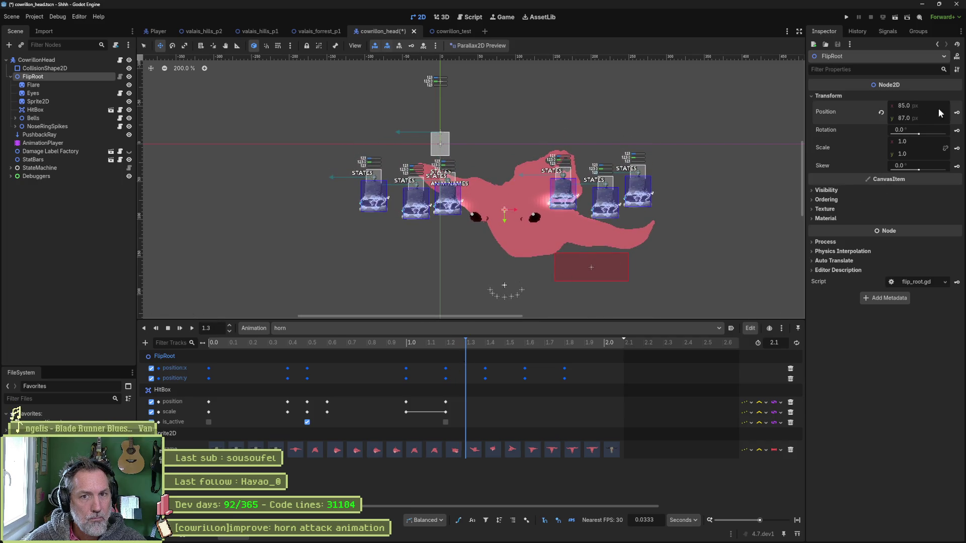
mouse_move(476, 344)
left_mouse_down()
mouse_move(376, 342)
mouse_move(469, 351)
mouse_move(410, 354)
mouse_move(444, 354)
left_mouse_up()
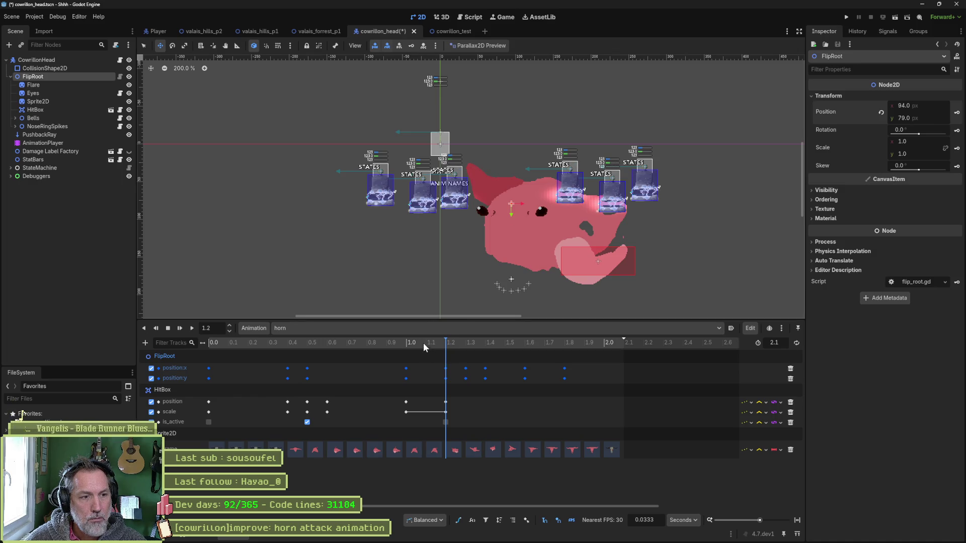
Step: Shift FlipRoot right to x 152 at 1.2 s in the horn animation
left_click(408, 347)
left_click(447, 345)
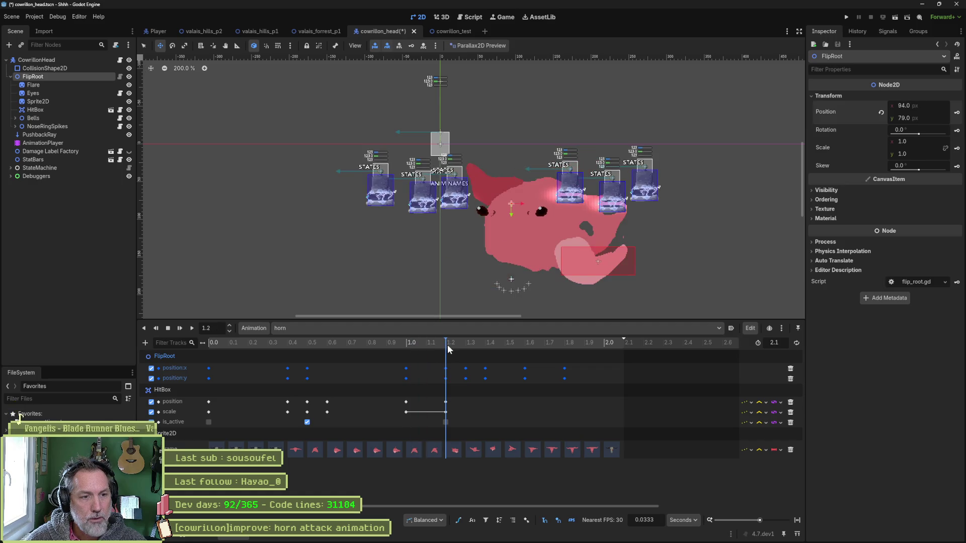
left_click_drag(454, 343, 448, 349)
left_click_drag(527, 256, 571, 256)
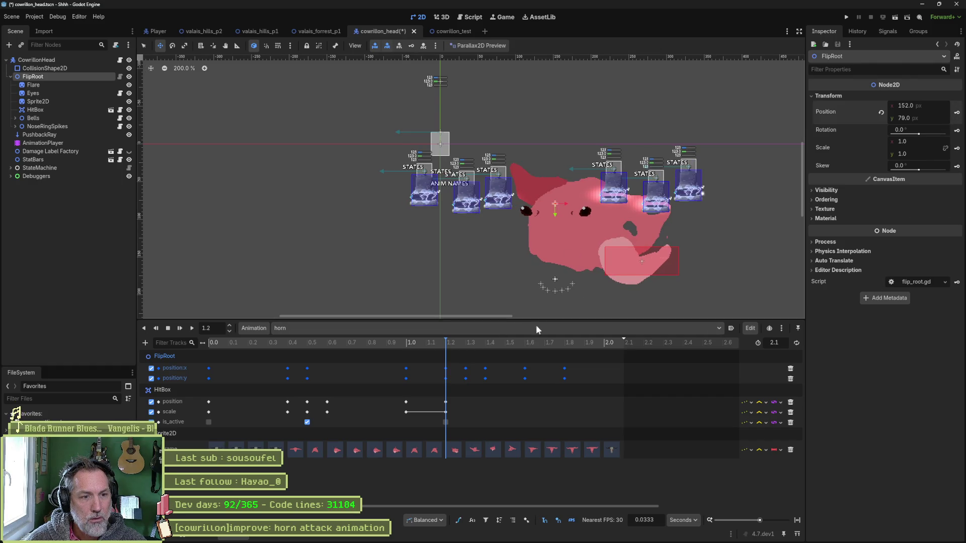
Step: Delete the FlipRoot position keys at 1.3 s and save the head scene
mouse_move(442, 346)
left_mouse_down()
mouse_move(471, 345)
mouse_move(469, 399)
left_mouse_up()
key("Delete")
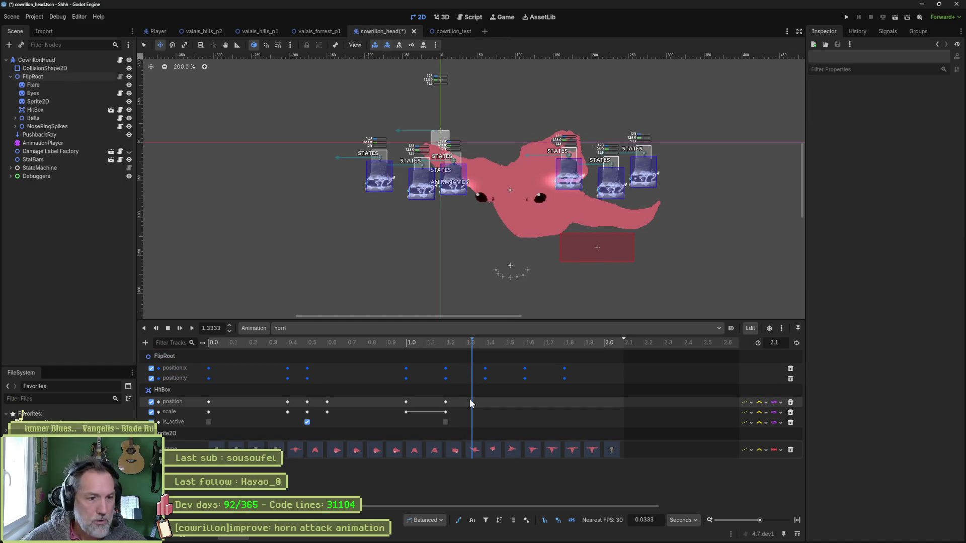
mouse_move(460, 345)
left_mouse_down()
mouse_move(447, 345)
mouse_move(556, 350)
mouse_move(248, 352)
mouse_move(548, 367)
left_mouse_up()
key("ctrl+s")
left_click(324, 34)
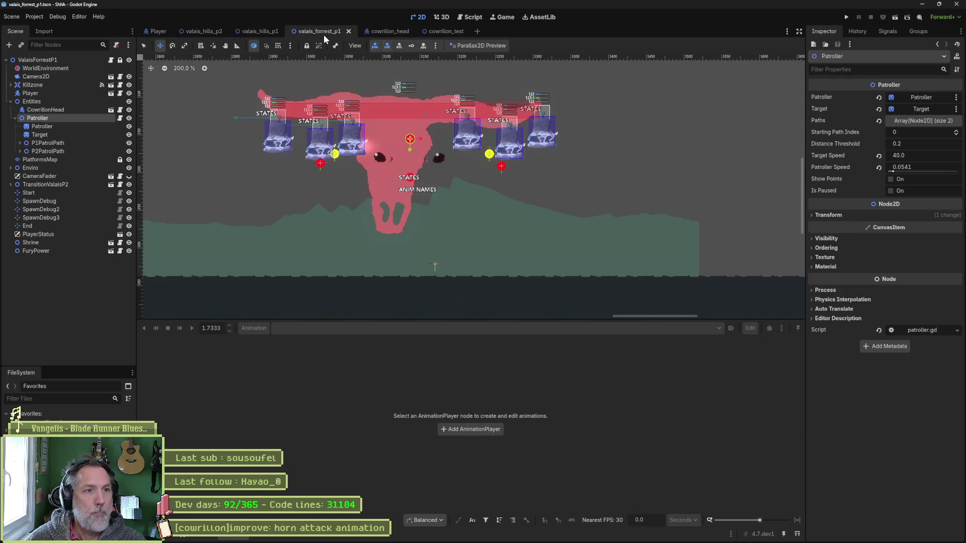
Step: Run cowrillon_test, trigger CowrillonHead's Horn Attack twice from the live Inspector, then stop the game
left_click(454, 31)
key("F5")
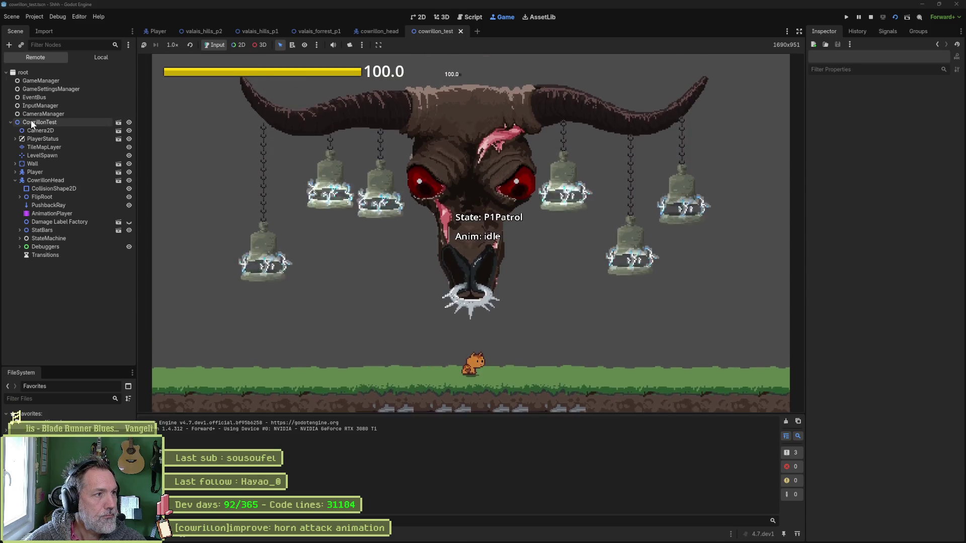
left_click(31, 122)
left_click(46, 180)
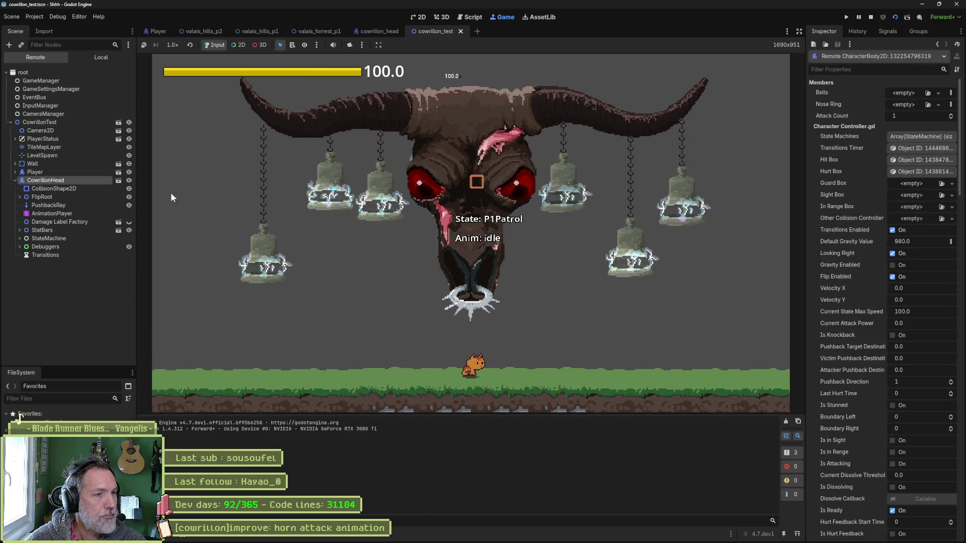
scroll(939, 384, "down", 10)
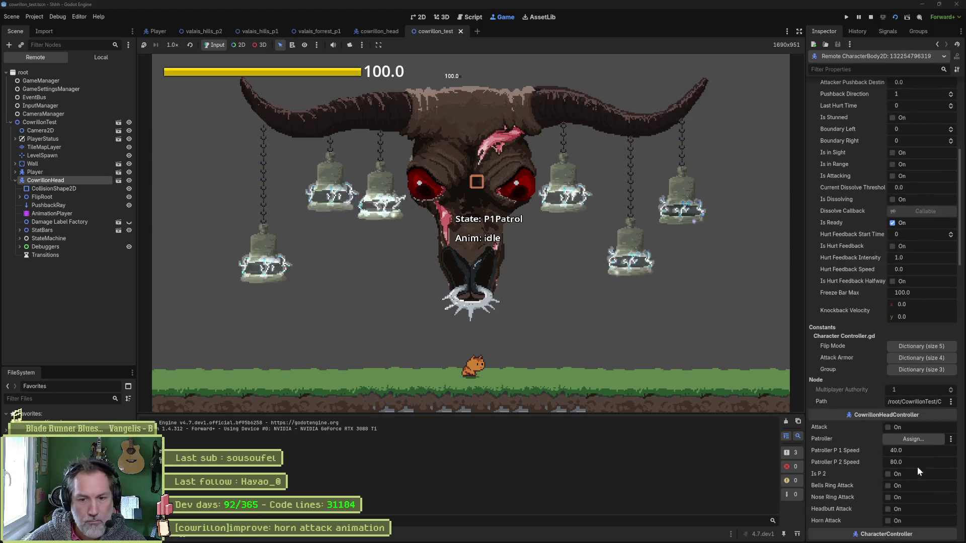
left_click(898, 521)
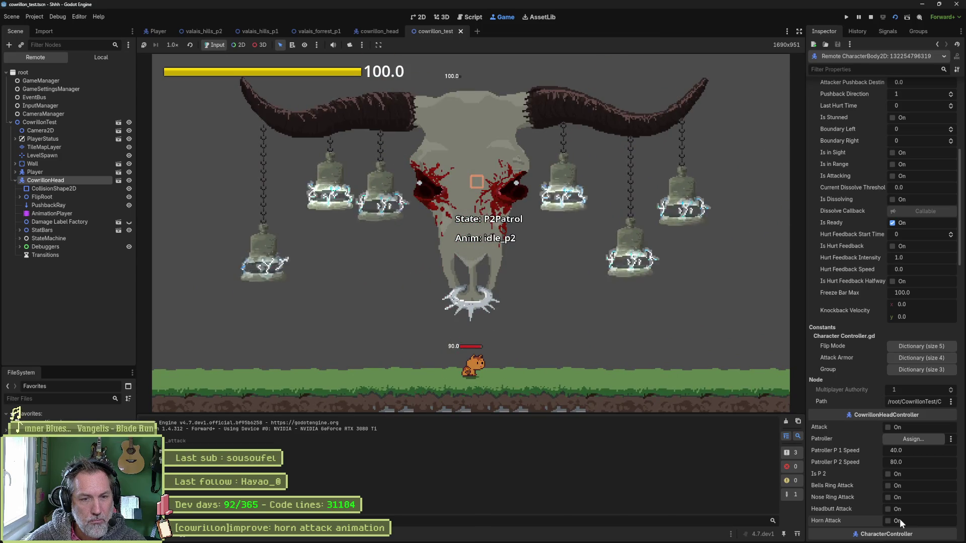
left_click(900, 519)
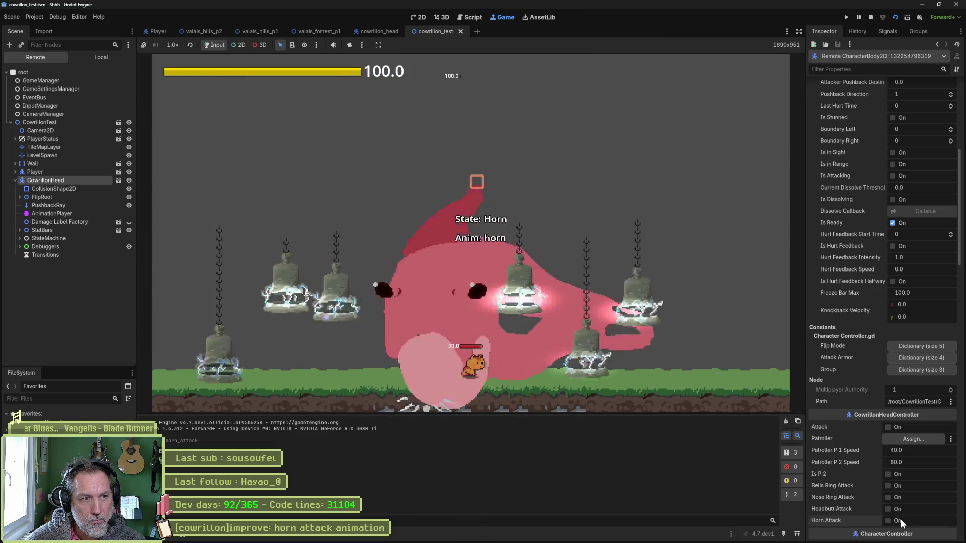
key("F8")
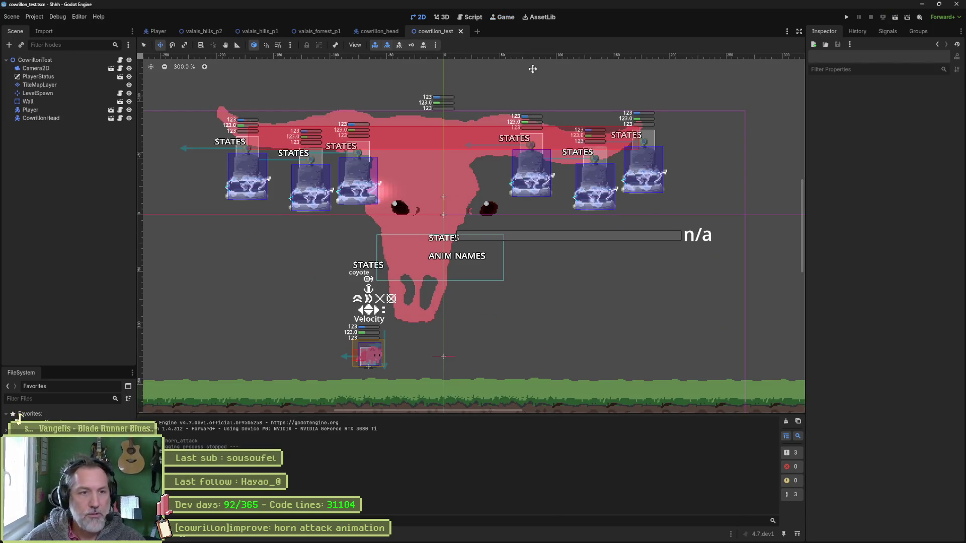
Step: In cowrillon_head's AnimationPlayer, compare horn poses between 1.0 and 1.2 s and save
left_click(385, 33)
left_click(88, 144)
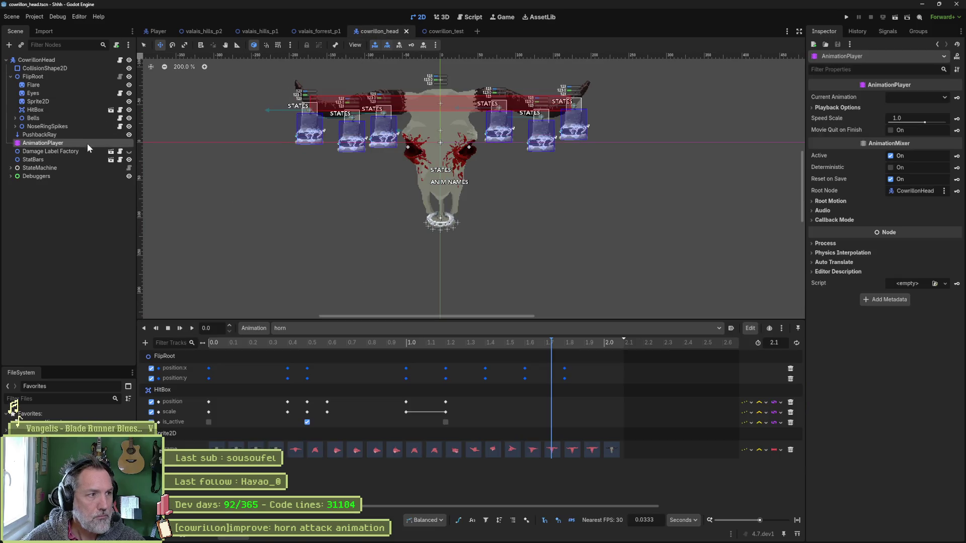
mouse_move(514, 341)
left_mouse_down()
mouse_move(476, 346)
mouse_move(513, 352)
mouse_move(351, 353)
mouse_move(407, 363)
left_mouse_up()
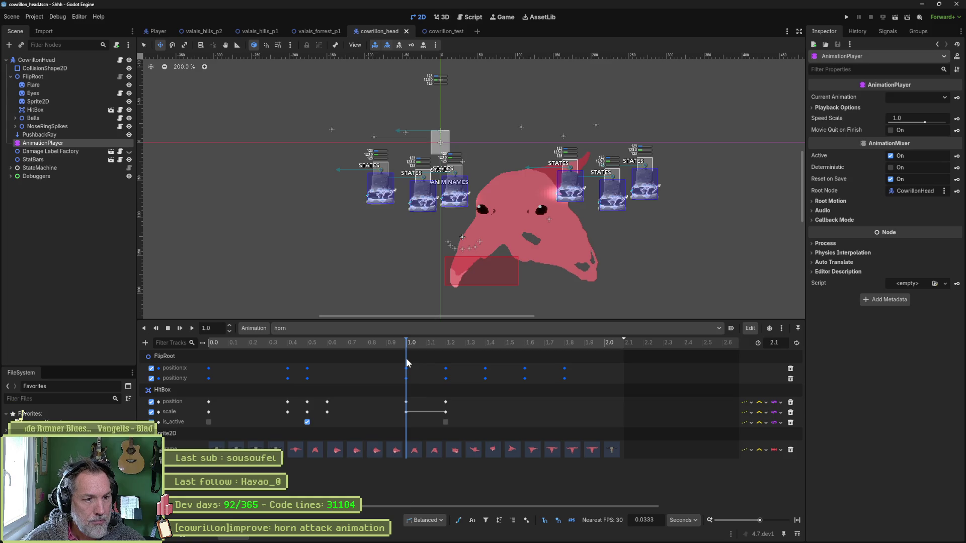
mouse_move(410, 362)
left_mouse_down()
mouse_move(446, 365)
mouse_move(426, 361)
mouse_move(411, 378)
left_mouse_up()
mouse_move(424, 343)
left_mouse_down()
mouse_move(406, 345)
mouse_move(438, 347)
mouse_move(425, 349)
left_mouse_up()
key("ctrl+s")
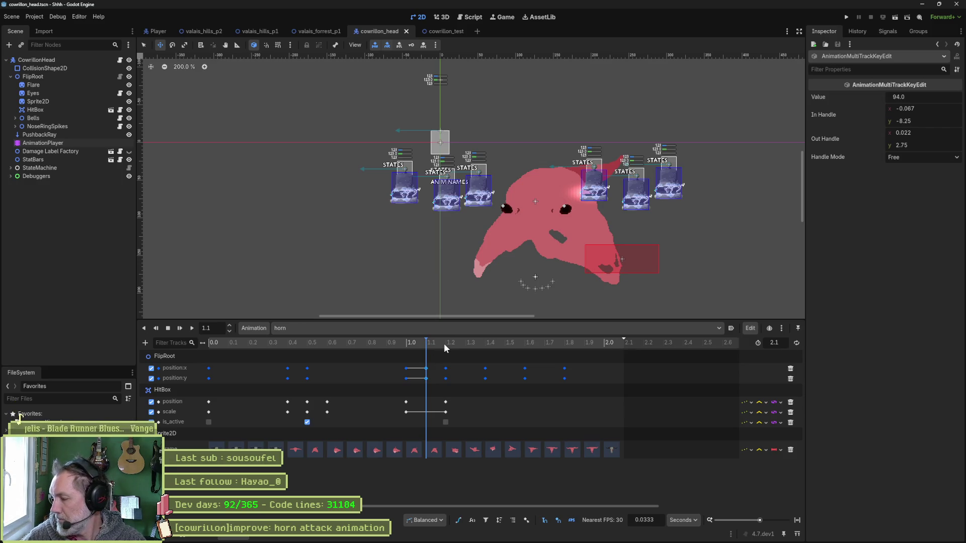
Step: Adjust the FlipRoot position keys near 1.1 s, save, and run cowrillon_test
left_click(358, 345)
mouse_move(367, 345)
left_mouse_down()
mouse_move(529, 349)
mouse_move(425, 361)
mouse_move(446, 364)
left_mouse_up()
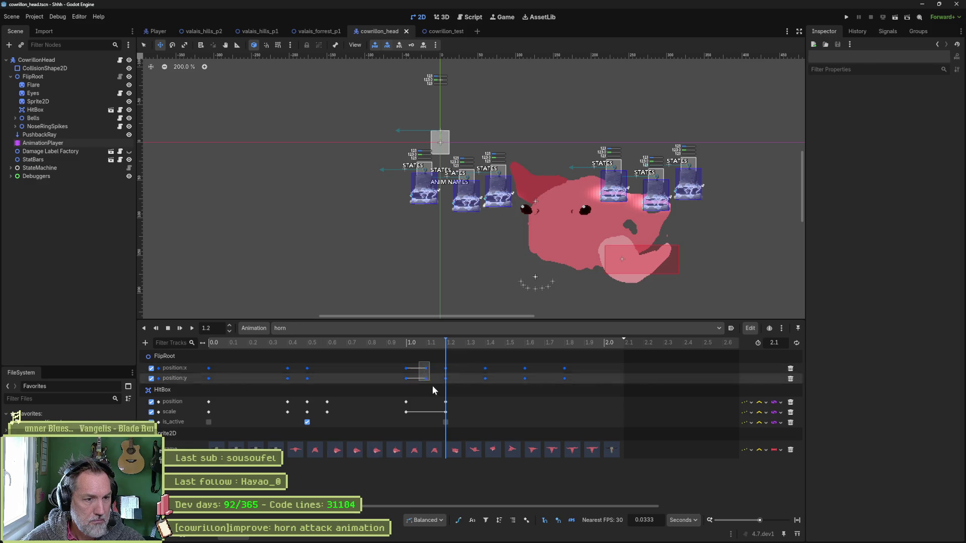
mouse_move(435, 382)
left_mouse_down()
mouse_move(426, 352)
mouse_move(397, 352)
mouse_move(492, 352)
mouse_move(452, 353)
mouse_move(449, 386)
left_mouse_up()
mouse_move(448, 343)
left_mouse_down()
mouse_move(418, 342)
mouse_move(486, 351)
left_mouse_up()
key("ctrl+s")
key("ctrl+Tab")
key("F6")
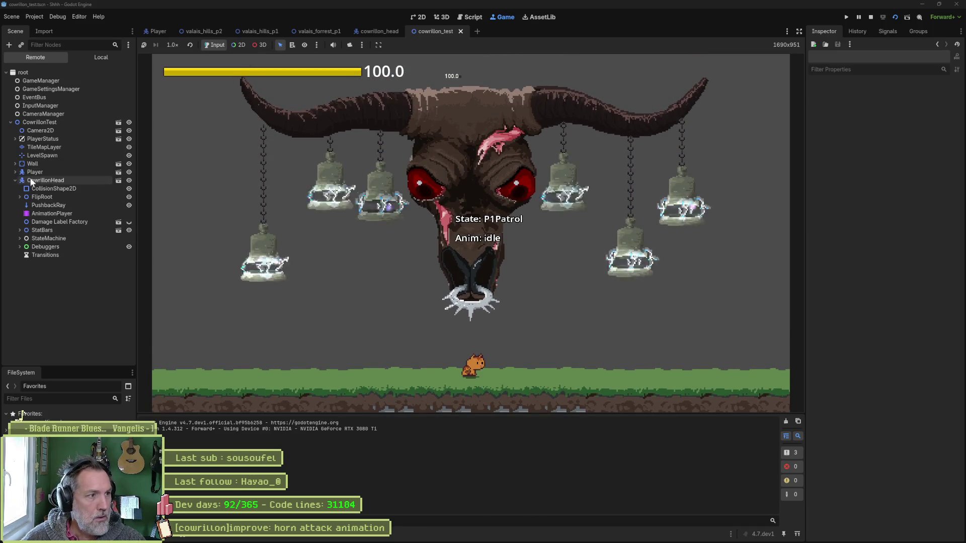
Step: Trigger the boss's Horn Attack in the running game once more, then stop it
left_click(29, 180)
scroll(906, 344, "down", 10)
left_click(916, 403)
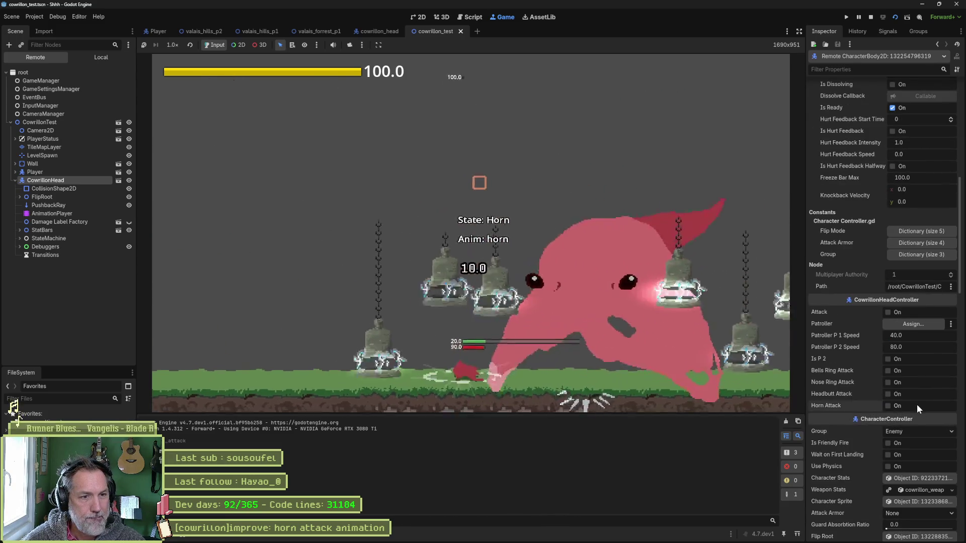
key("F8")
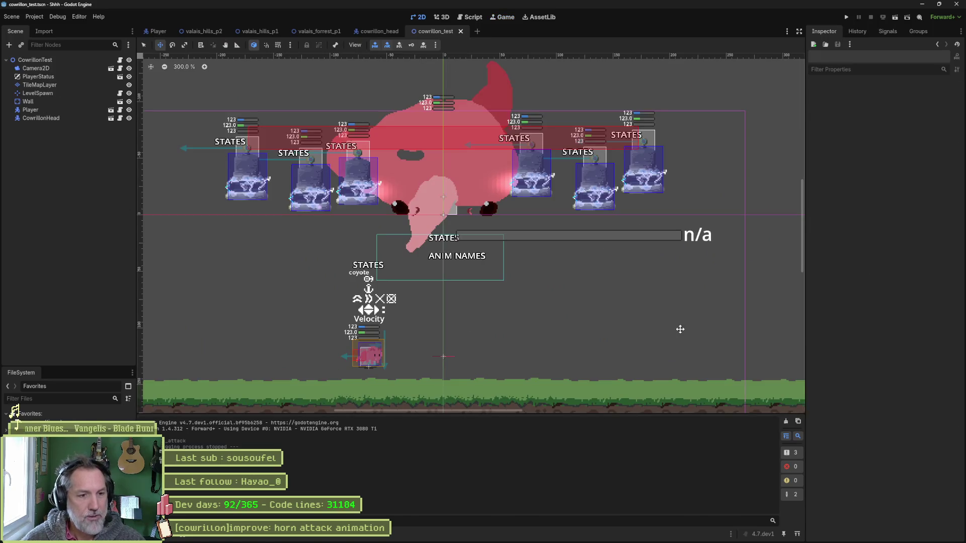
Step: Show FlipRoot position tracks as Bezier curves and raise the 1.1333 s key to 109.471
left_click(372, 32)
left_click(43, 143)
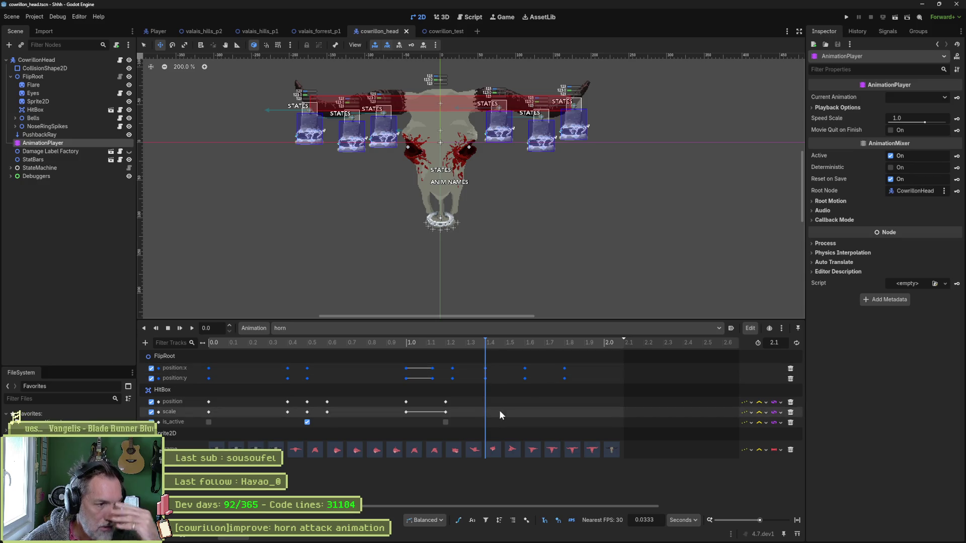
left_click(459, 519)
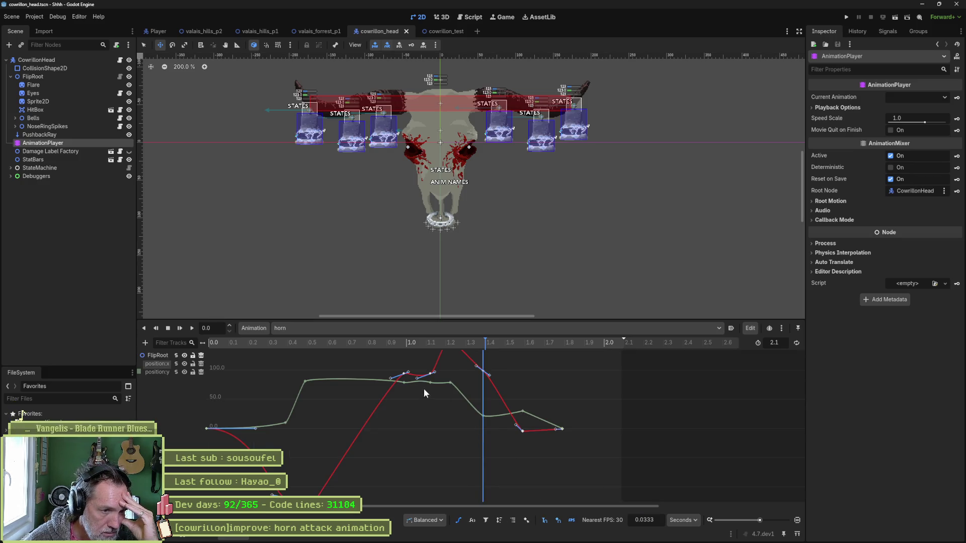
scroll(479, 448, "up", 3)
left_click(366, 343)
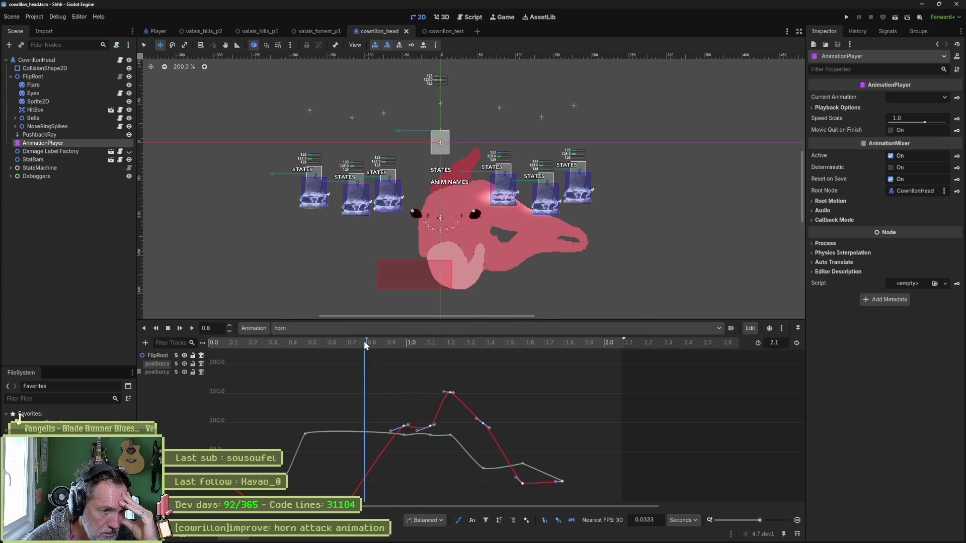
left_click_drag(366, 343, 432, 346)
left_click_drag(431, 427, 432, 421)
mouse_move(428, 346)
left_mouse_down()
mouse_move(384, 346)
mouse_move(487, 351)
mouse_move(410, 351)
left_mouse_up()
mouse_move(402, 356)
left_mouse_down()
mouse_move(254, 346)
mouse_move(373, 347)
mouse_move(295, 354)
mouse_move(342, 355)
left_mouse_up()
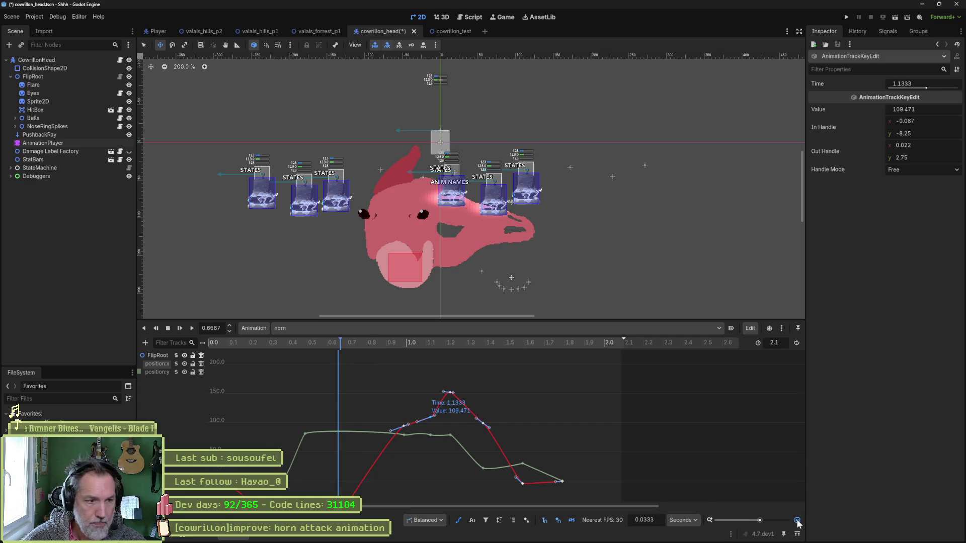
Step: Give the curve's 0.4 s key mirrored handles and tilt them to reshape the curve
key("f")
left_click_drag(342, 411, 308, 417)
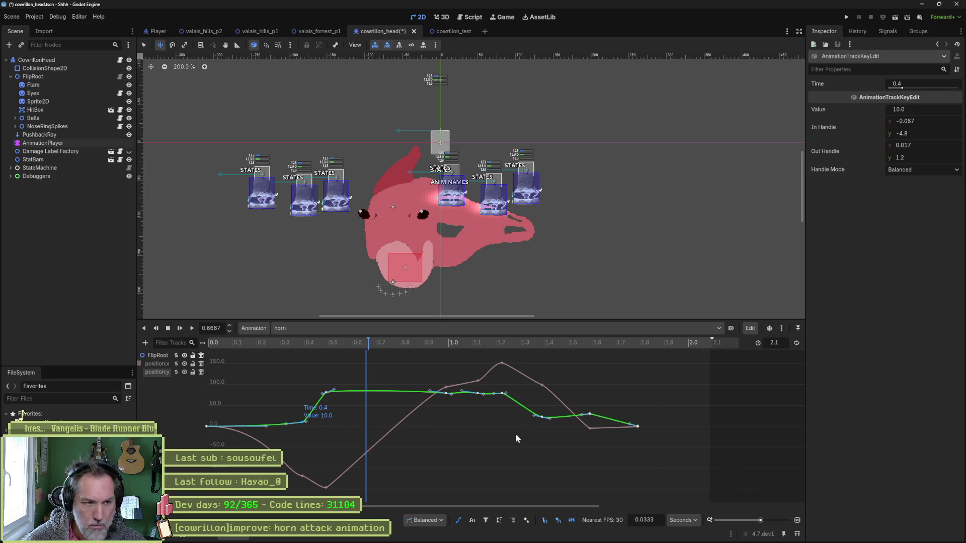
right_click(302, 420)
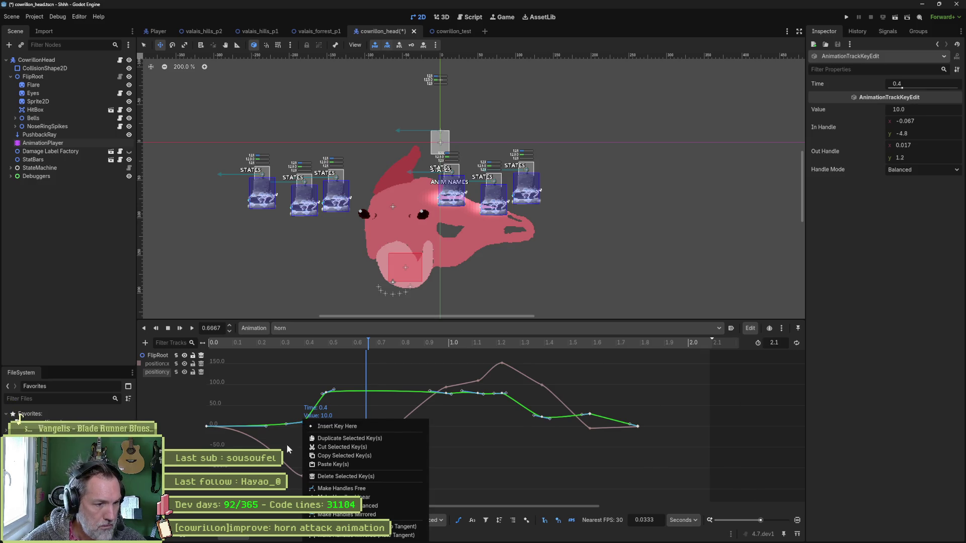
left_click(350, 515)
left_click_drag(309, 420, 314, 416)
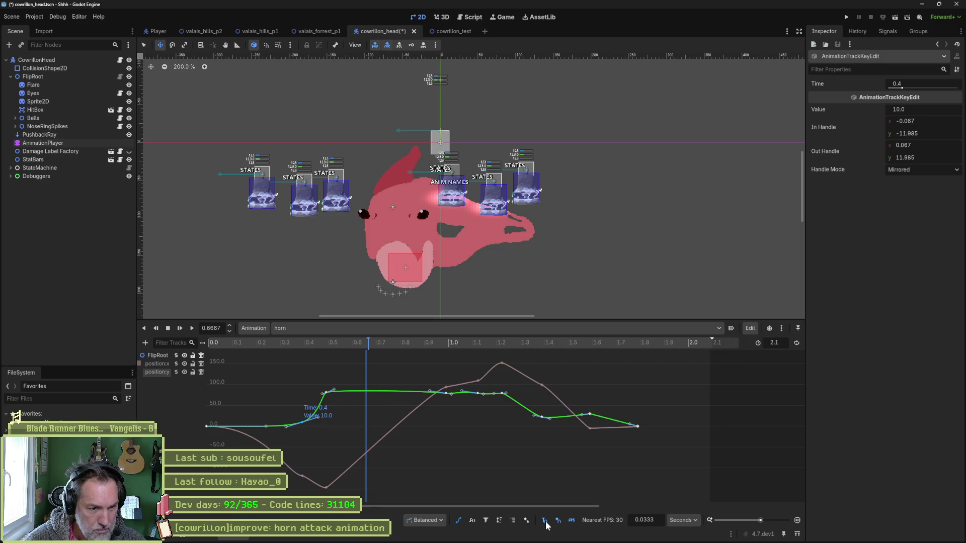
Step: Give the 0.5 s key mirrored handles, tilting them to smooth the horn's rise
left_click(334, 390)
right_click(326, 396)
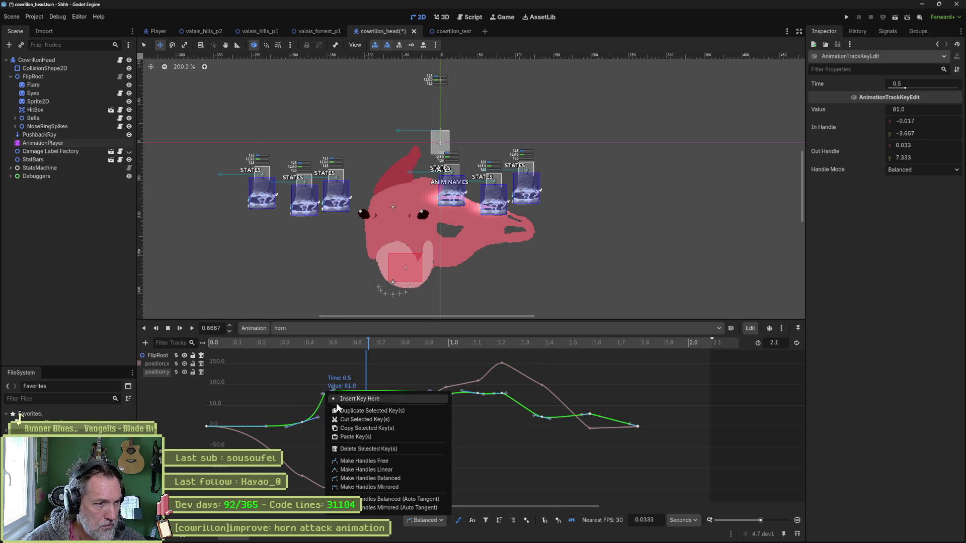
left_click(409, 483)
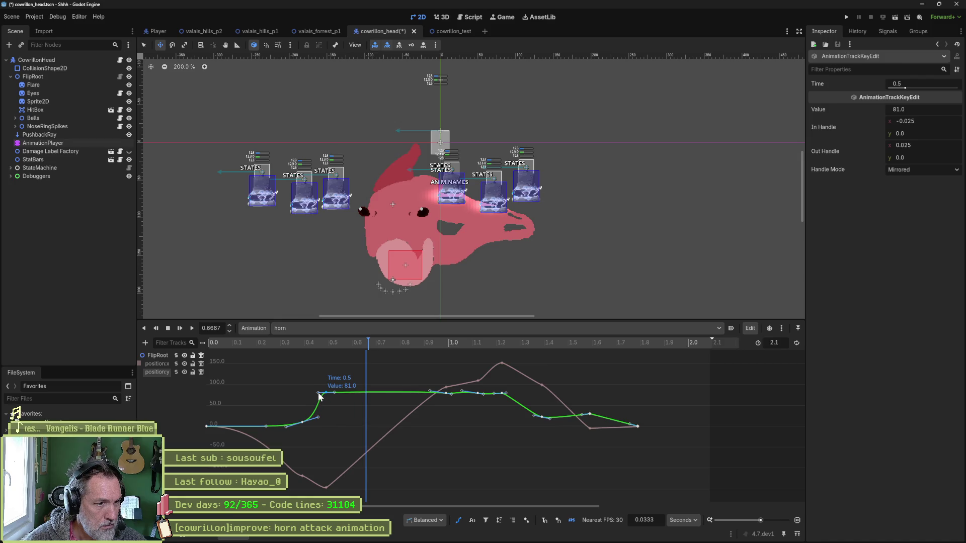
left_click_drag(320, 400, 326, 400)
mouse_move(288, 346)
left_mouse_down()
mouse_move(203, 339)
mouse_move(504, 365)
mouse_move(239, 375)
mouse_move(298, 375)
mouse_move(298, 486)
left_mouse_up()
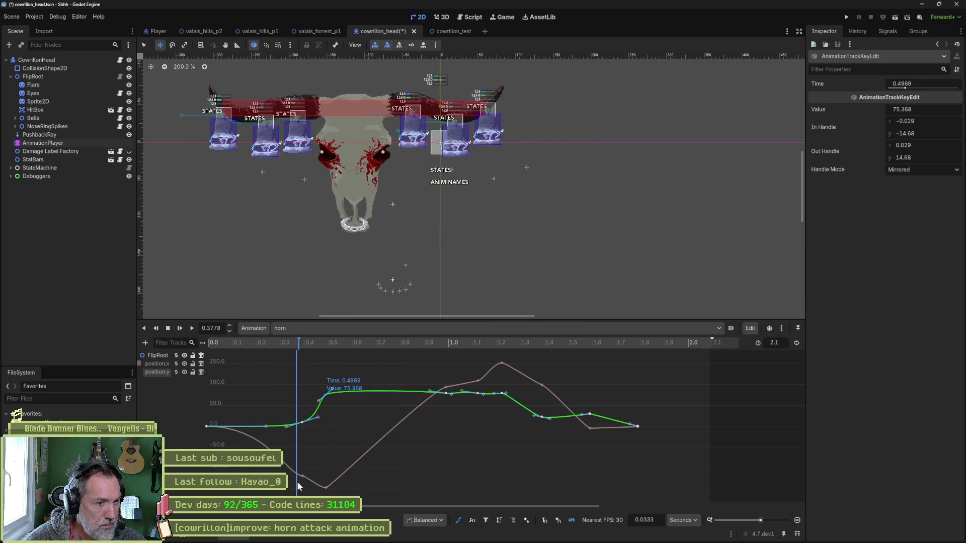
Step: On the position:y curve, delete the 0.4 s key at -119 and flatten the lowest key with mirrored handles
left_click(159, 371)
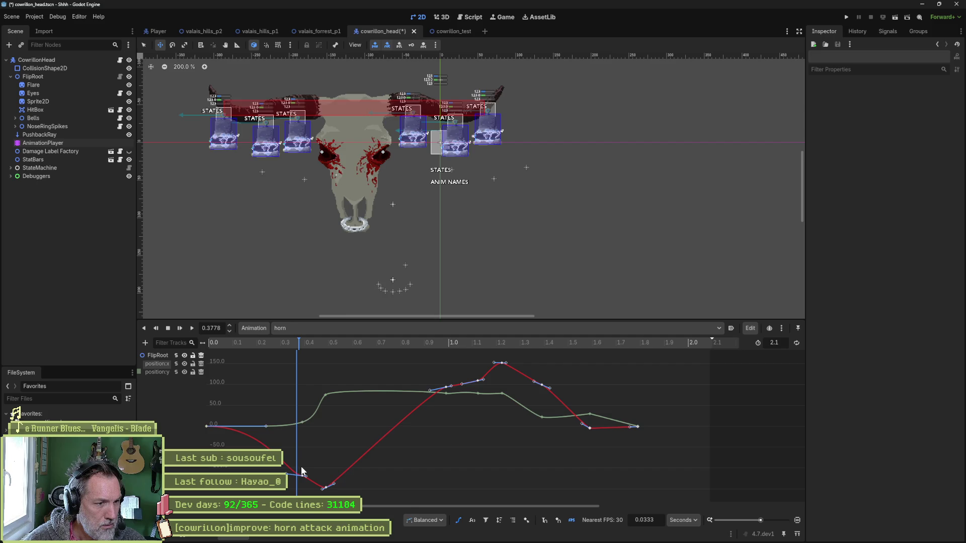
left_click_drag(307, 487, 309, 486)
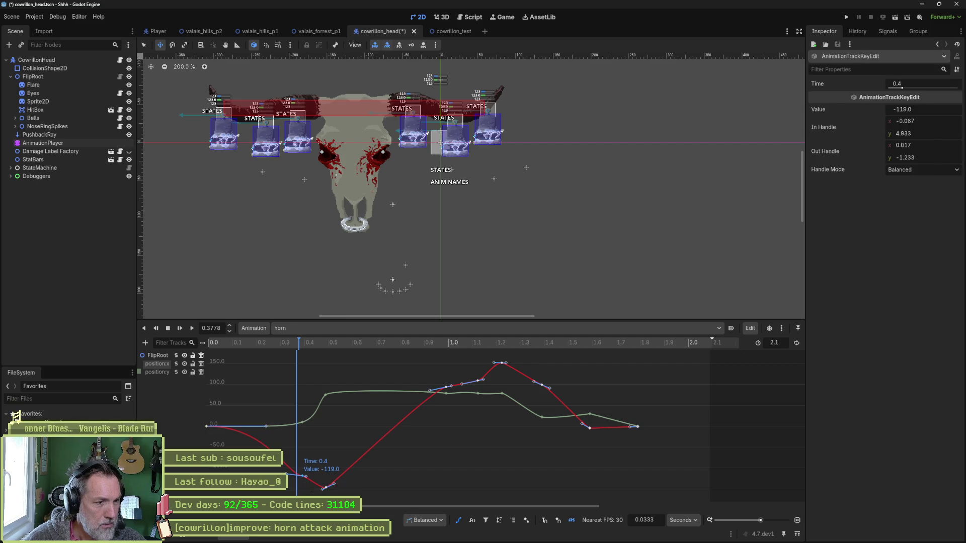
key("Delete")
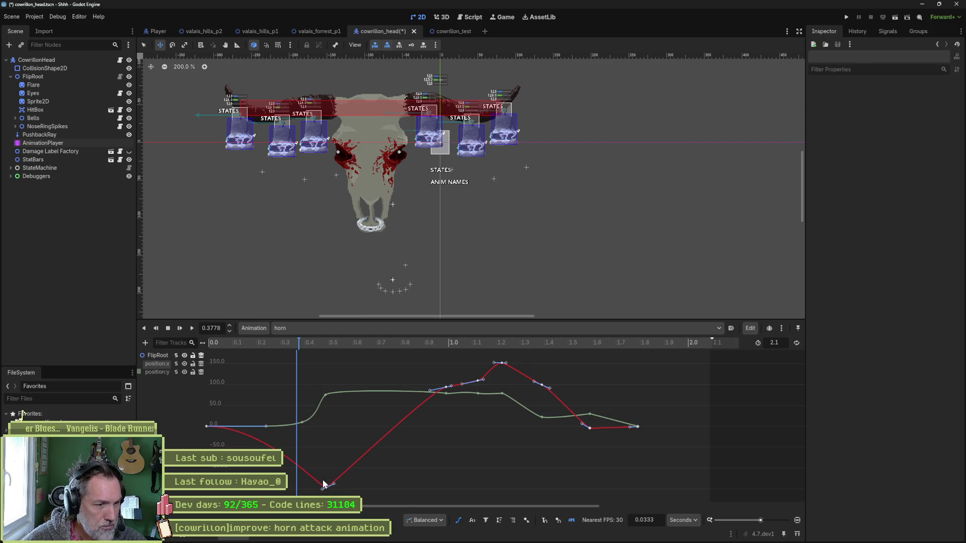
left_click(324, 486)
right_click(327, 489)
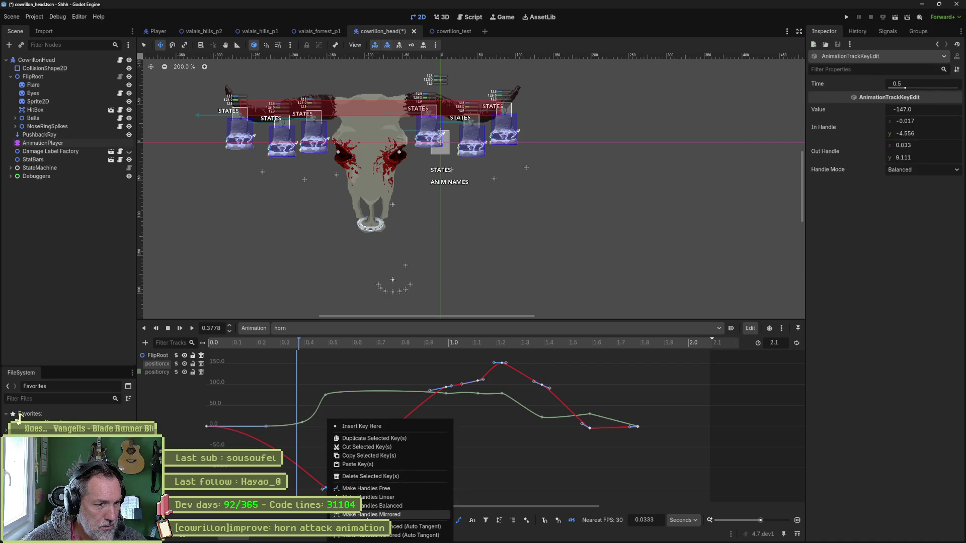
left_click(371, 514)
mouse_move(259, 343)
left_mouse_down()
mouse_move(254, 336)
mouse_move(569, 363)
mouse_move(201, 357)
mouse_move(326, 362)
mouse_move(299, 363)
left_mouse_up()
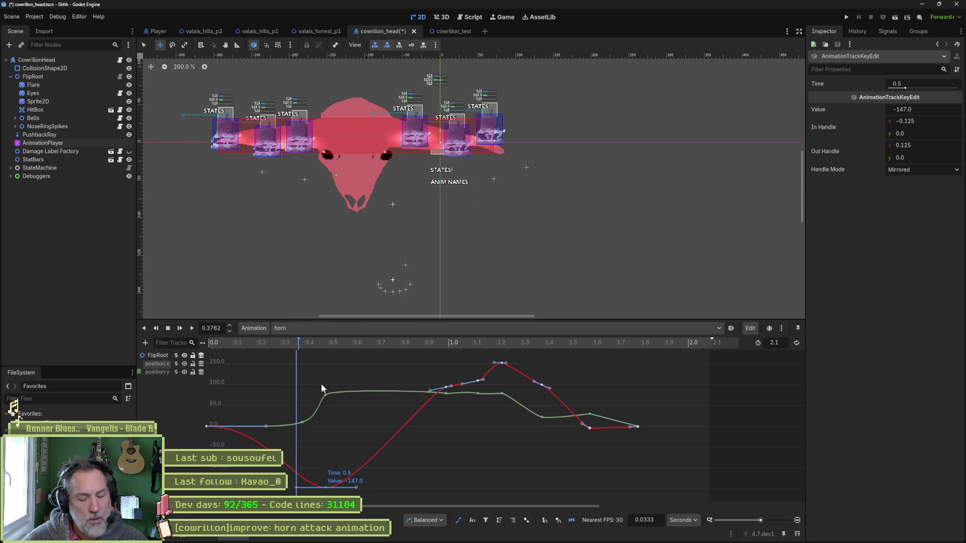
Step: Restore the 0.4 s key with balanced handles and raise it to -88.401 at 0.4063 s
key("ctrl+z")
key("ctrl+z")
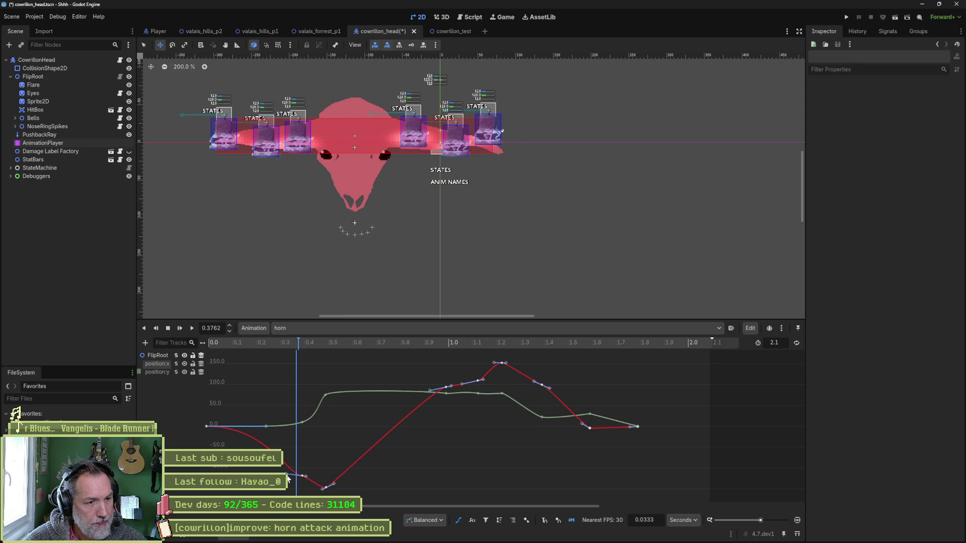
right_click(303, 477)
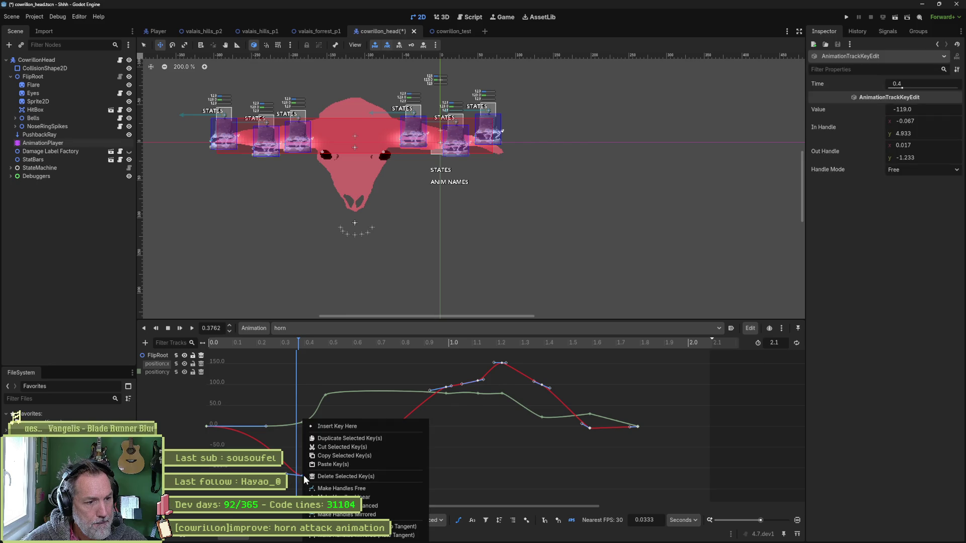
left_click(370, 506)
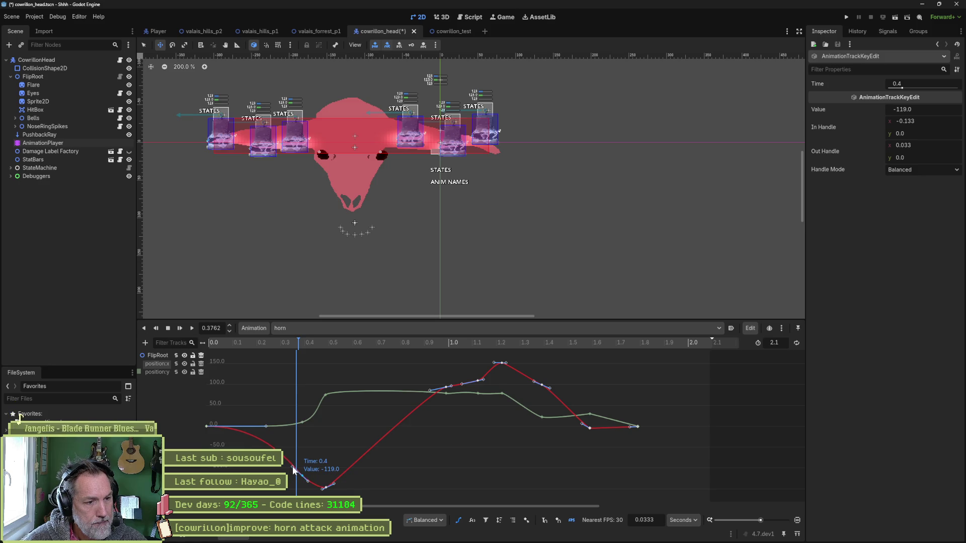
left_click_drag(298, 477, 304, 467)
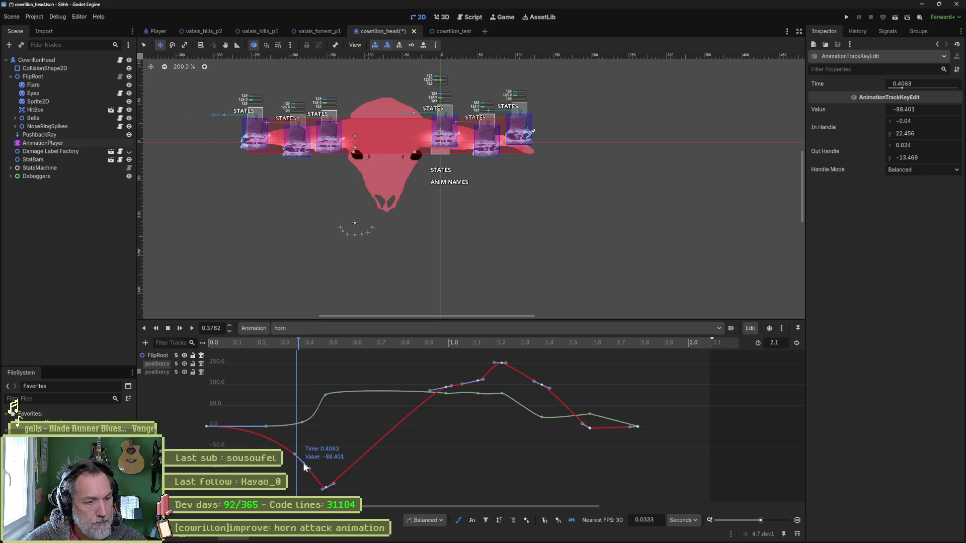
mouse_move(317, 350)
left_mouse_down()
mouse_move(222, 347)
mouse_move(533, 364)
mouse_move(418, 360)
left_mouse_up()
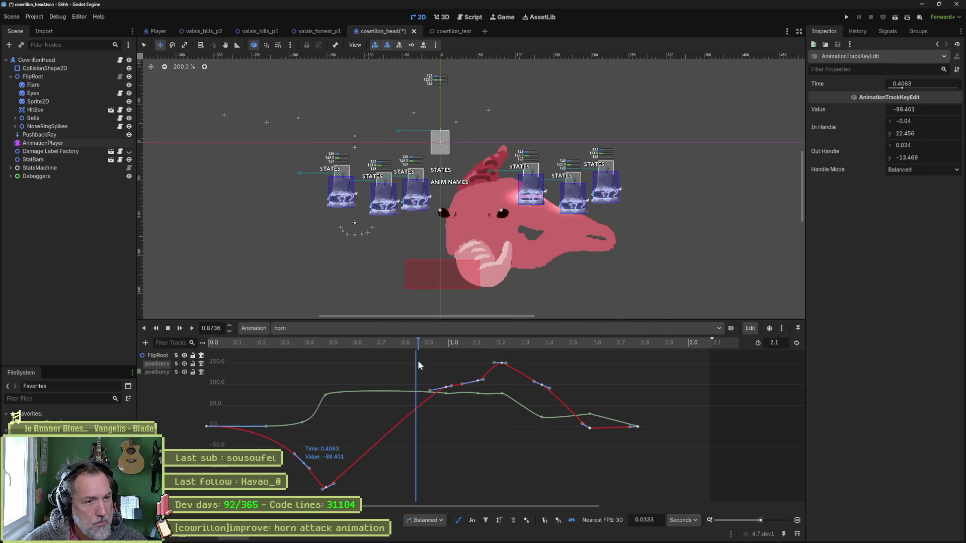
Step: Save cowrillon_head and preview the retuned horn pose around 1.0 s
key("ctrl+s")
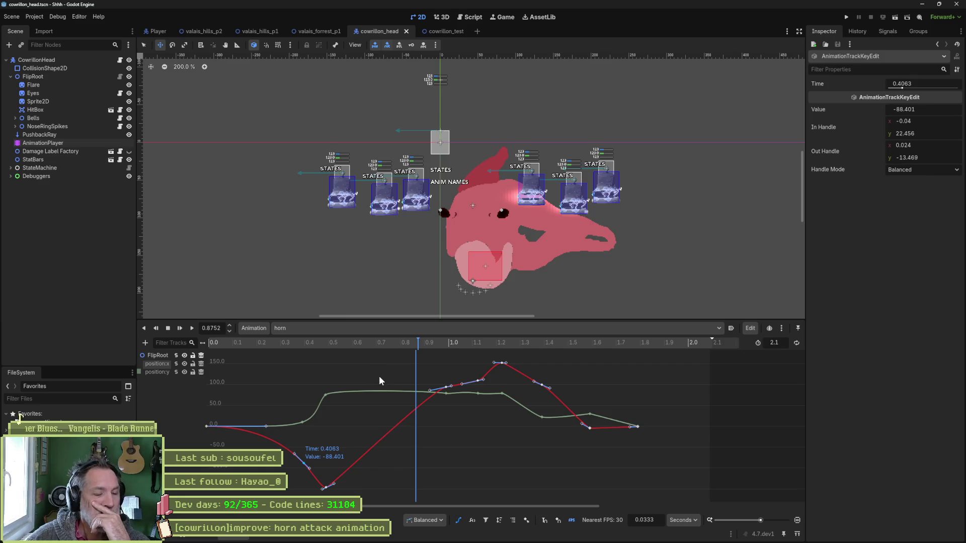
mouse_move(414, 341)
left_mouse_down()
mouse_move(467, 344)
mouse_move(332, 342)
mouse_move(510, 345)
mouse_move(441, 342)
mouse_move(505, 343)
mouse_move(444, 343)
mouse_move(492, 339)
left_mouse_up()
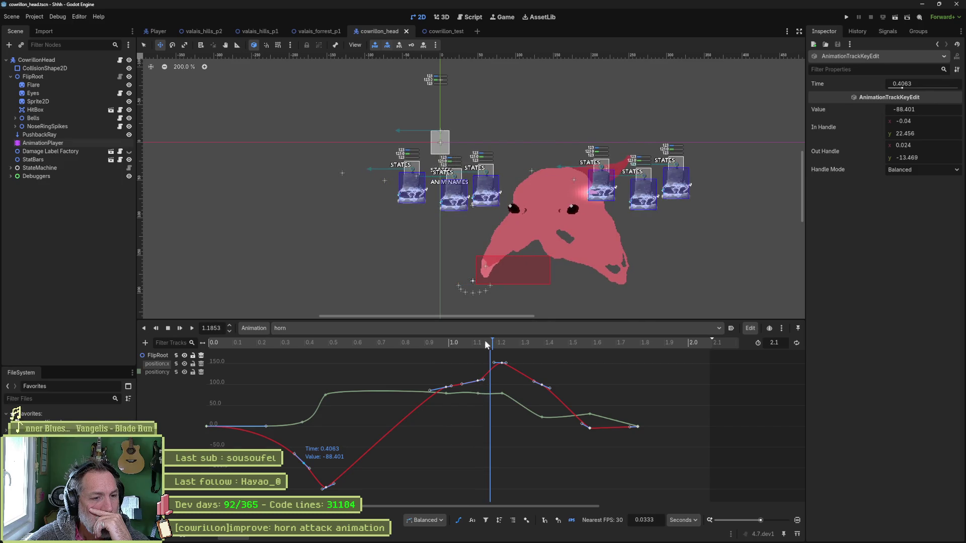
scroll(477, 382, "up", 3)
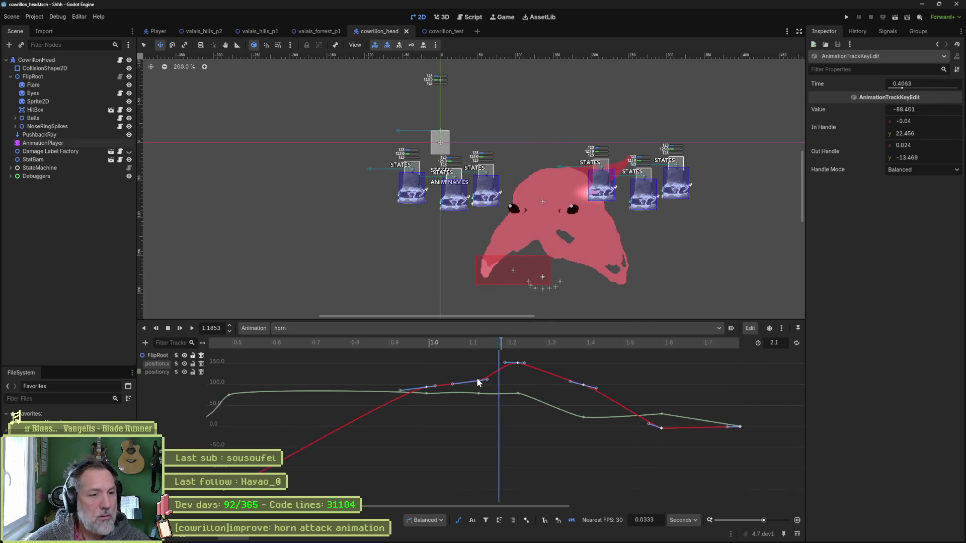
Step: Move a curve key to 1.1752 s and delete the selected key
left_click_drag(478, 380, 497, 380)
mouse_move(479, 346)
left_mouse_down()
mouse_move(423, 345)
mouse_move(546, 348)
mouse_move(490, 351)
mouse_move(532, 361)
mouse_move(463, 343)
mouse_move(560, 344)
mouse_move(592, 357)
left_mouse_up()
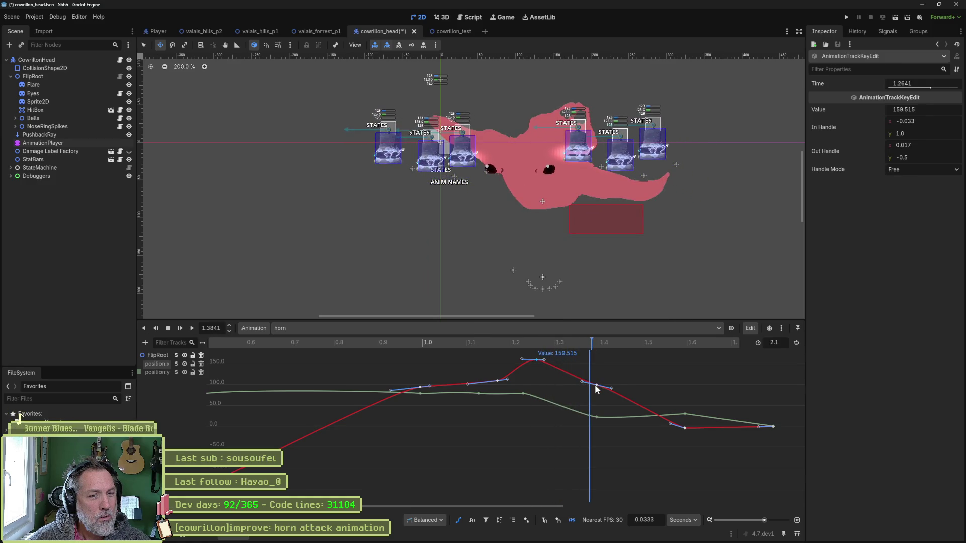
key("Delete")
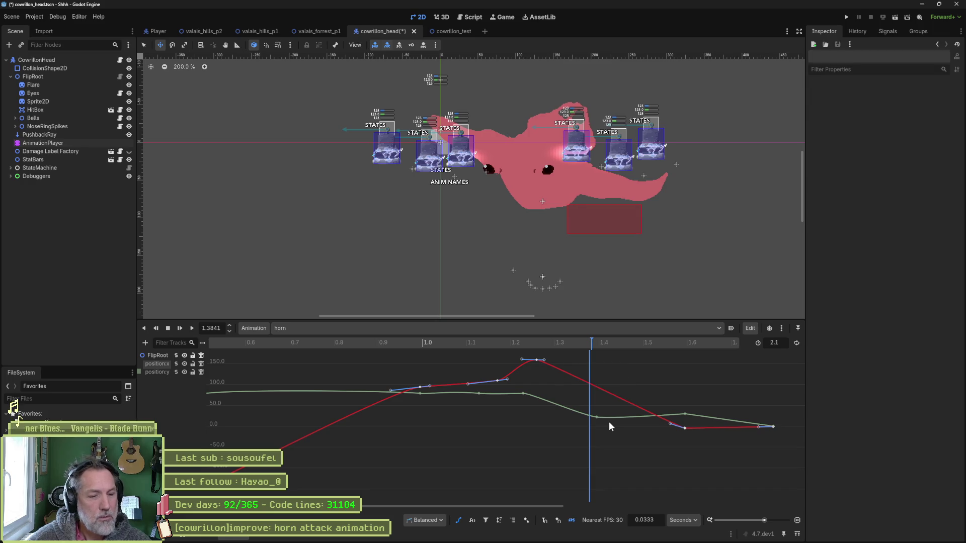
Step: Give the peak key balanced handles and the 1.1752 s key angled mirrored handles
right_click(538, 360)
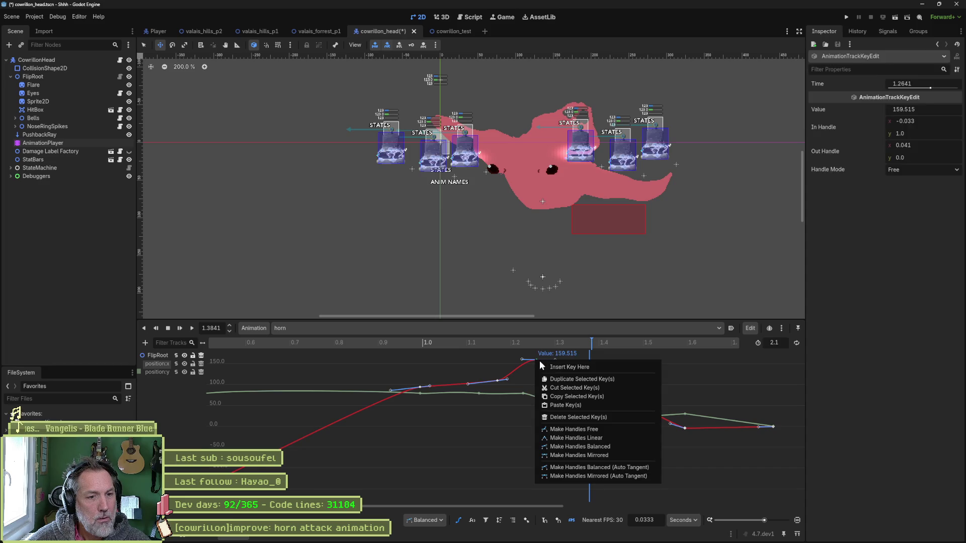
left_click(580, 447)
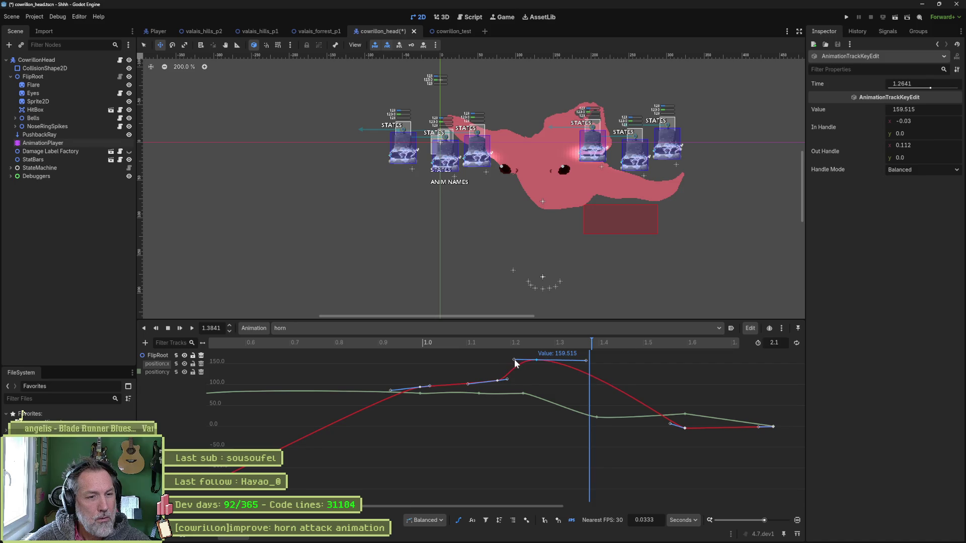
right_click(498, 381)
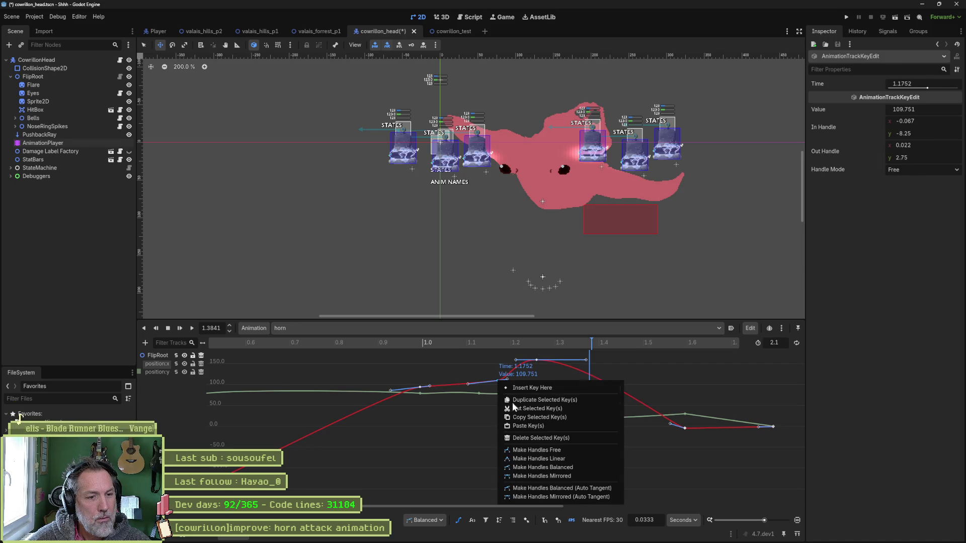
left_click(530, 476)
left_click_drag(510, 381, 511, 378)
mouse_move(499, 342)
left_mouse_down()
mouse_move(420, 342)
mouse_move(624, 361)
mouse_move(466, 354)
mouse_move(566, 364)
left_mouse_up()
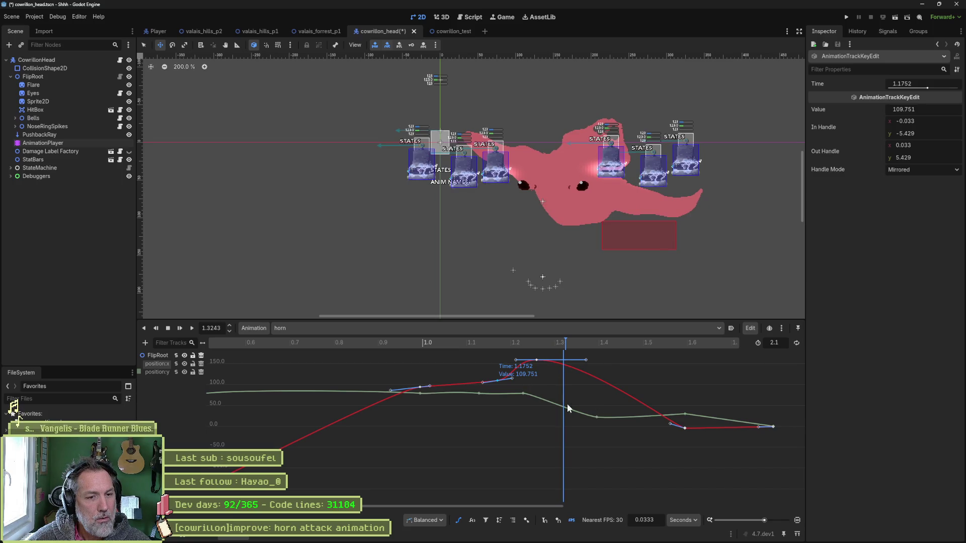
Step: Shift the green curve's 1.2333 s key later so it holds flat longer
left_click(529, 394)
left_click_drag(531, 394, 558, 395)
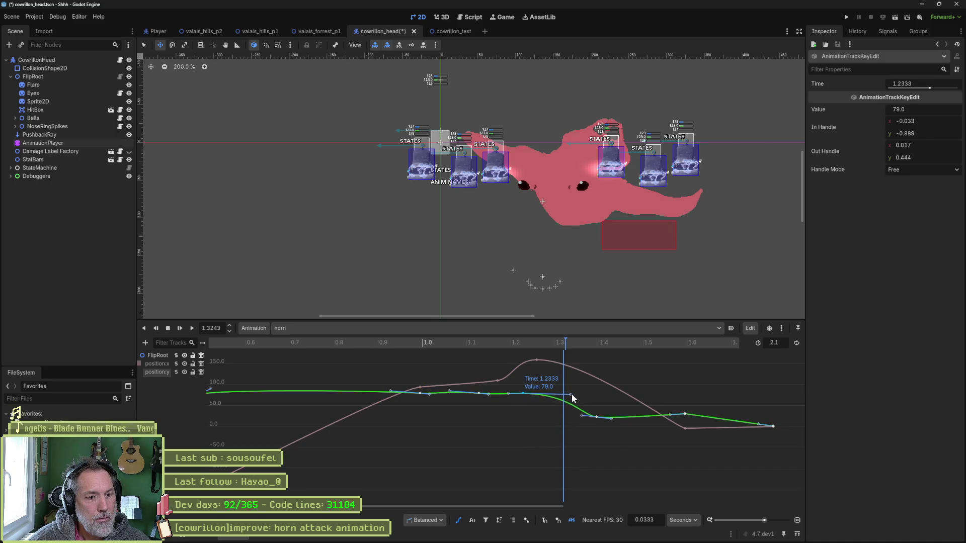
mouse_move(566, 343)
left_mouse_down()
mouse_move(482, 339)
mouse_move(653, 355)
mouse_move(593, 353)
left_mouse_up()
Step: Give the red 1.6 s key widened mirrored handles and save the scene
left_click_drag(674, 403, 696, 435)
right_click(687, 422)
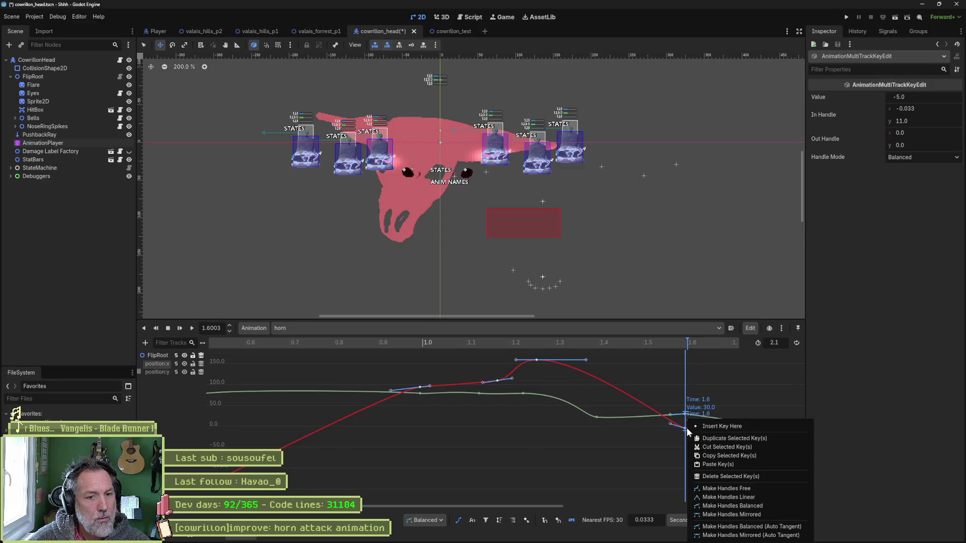
left_click(685, 427)
right_click(685, 421)
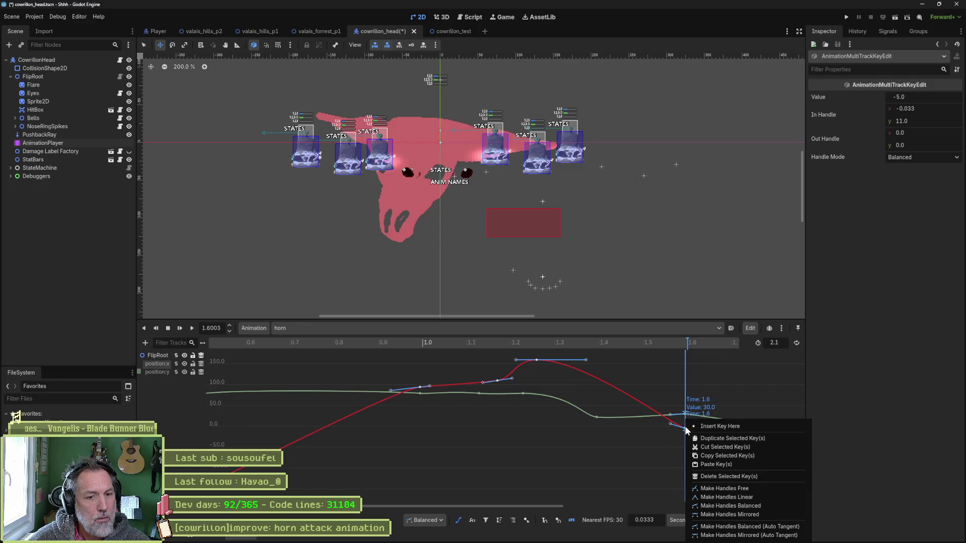
left_click(714, 514)
left_click_drag(662, 427, 638, 428)
mouse_move(559, 343)
left_mouse_down()
mouse_move(541, 339)
mouse_move(783, 358)
mouse_move(664, 358)
left_mouse_up()
key("ctrl+s")
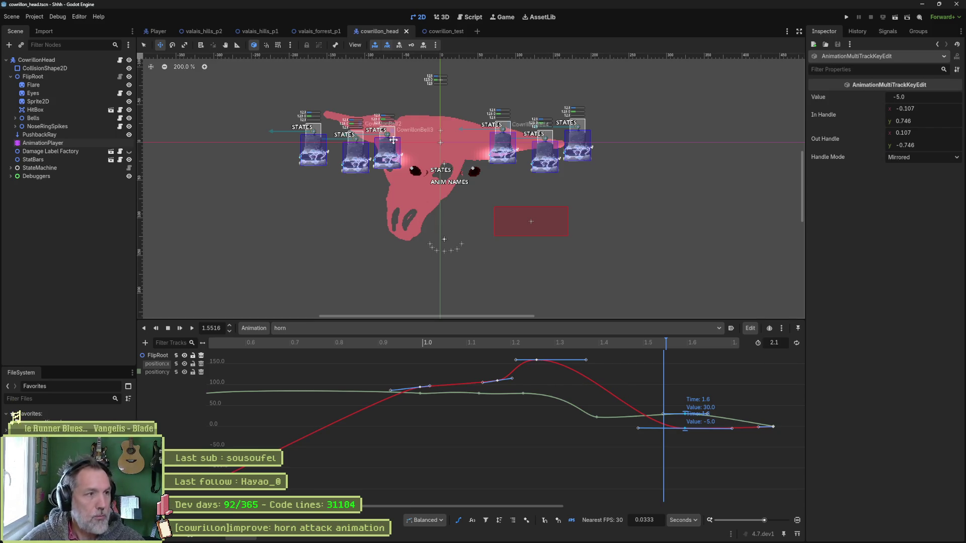
left_click(455, 34)
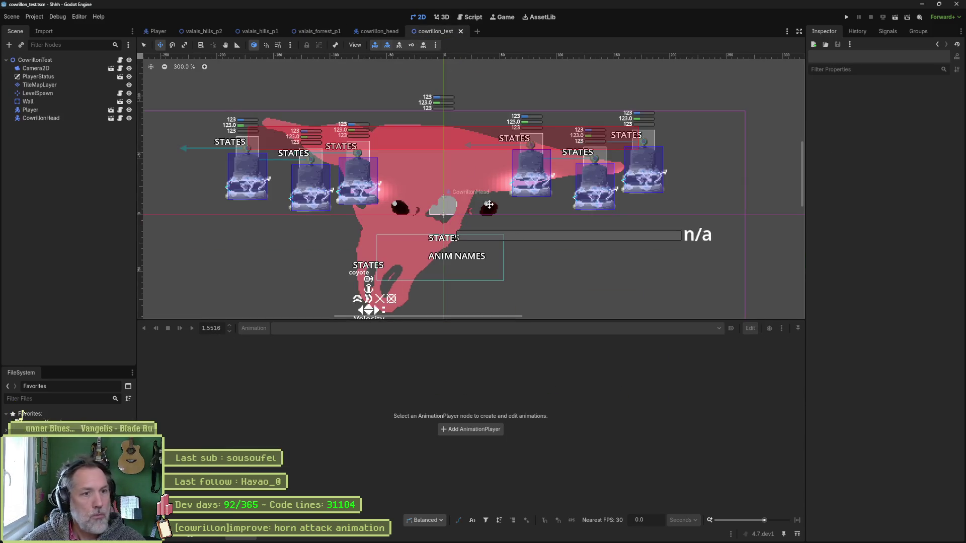
Step: Run the test scene to watch the horn attack, then stop it
key("F6")
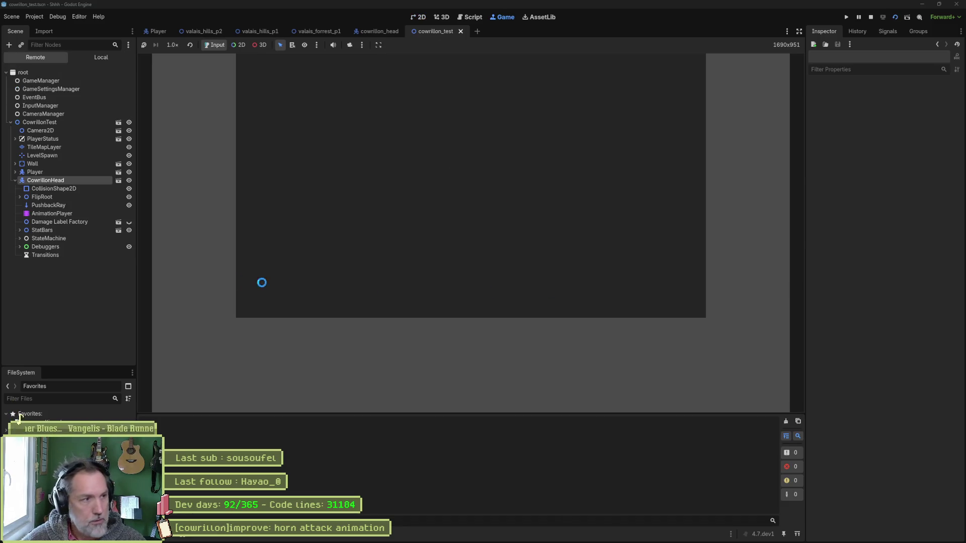
left_click(68, 177)
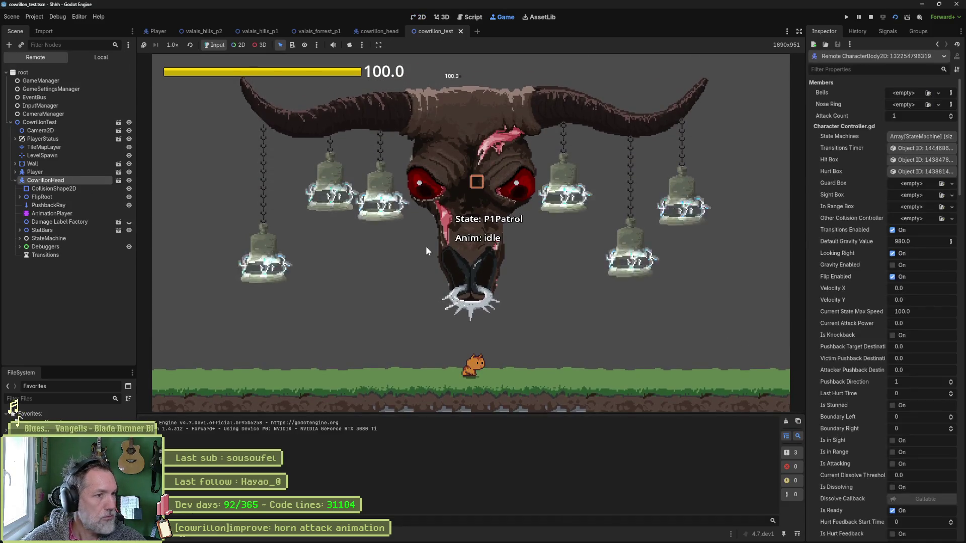
scroll(864, 371, "down", 10)
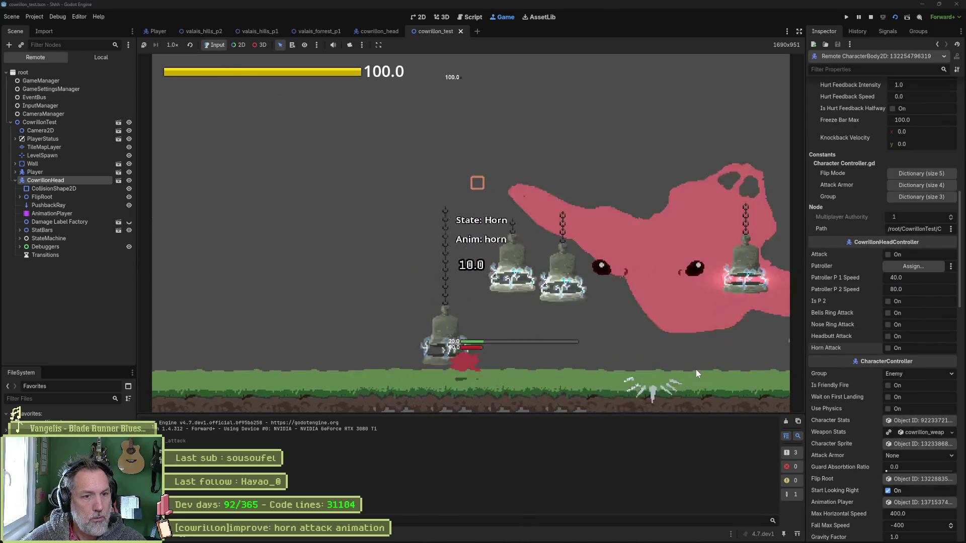
key("F8")
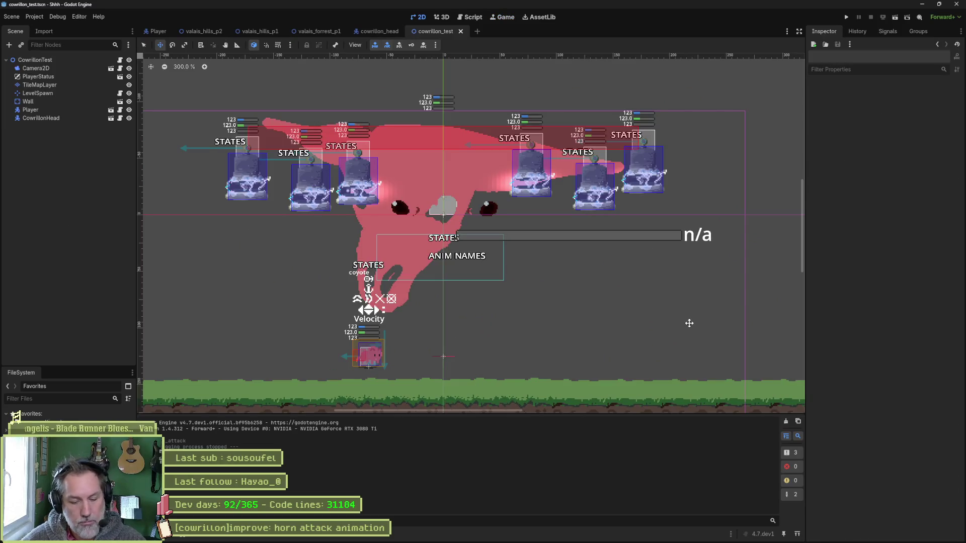
Step: Bring Aseprite's cowrillon.aseprite skull sprite to the front
mouse_move(612, 540)
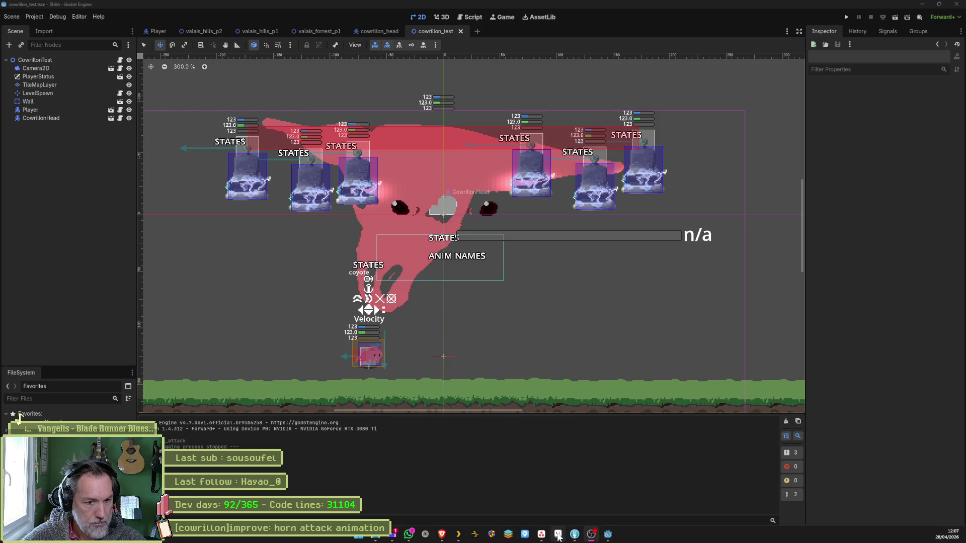
left_click(558, 538)
scroll(466, 179, "down", 3)
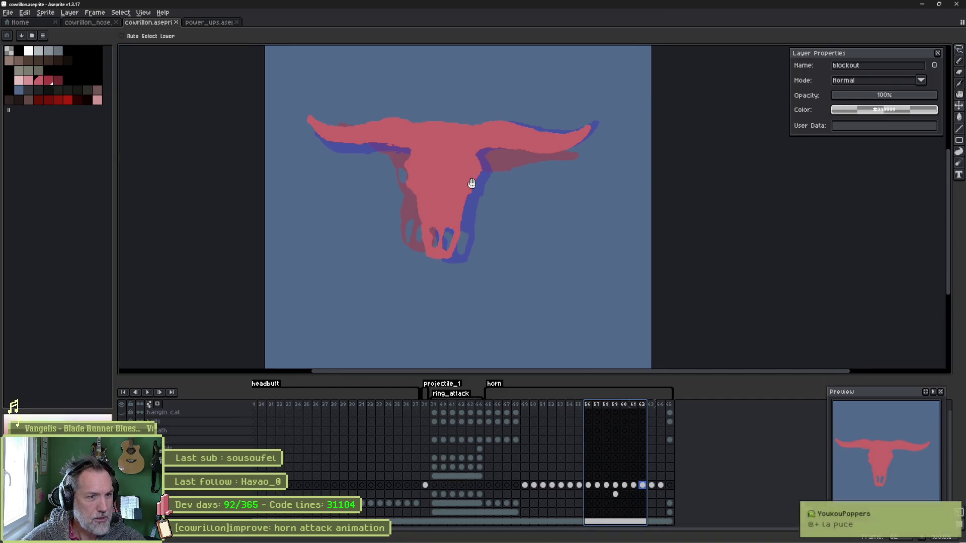